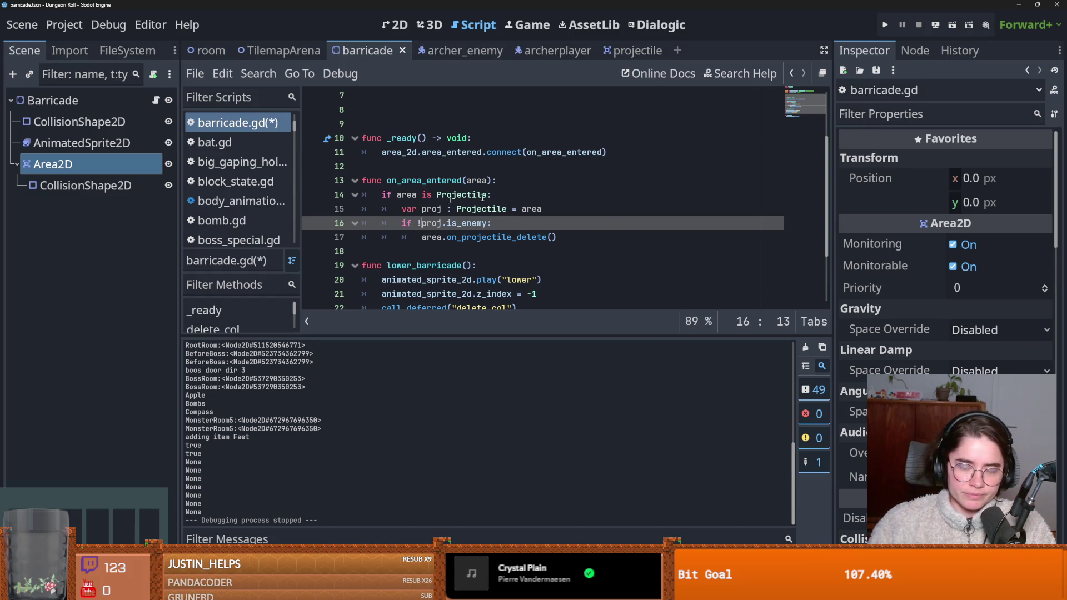
Step: Save barricade.gd, then inspect and save the projectile scene's arrow_1.tres weapon resource
key(ctrl+s)
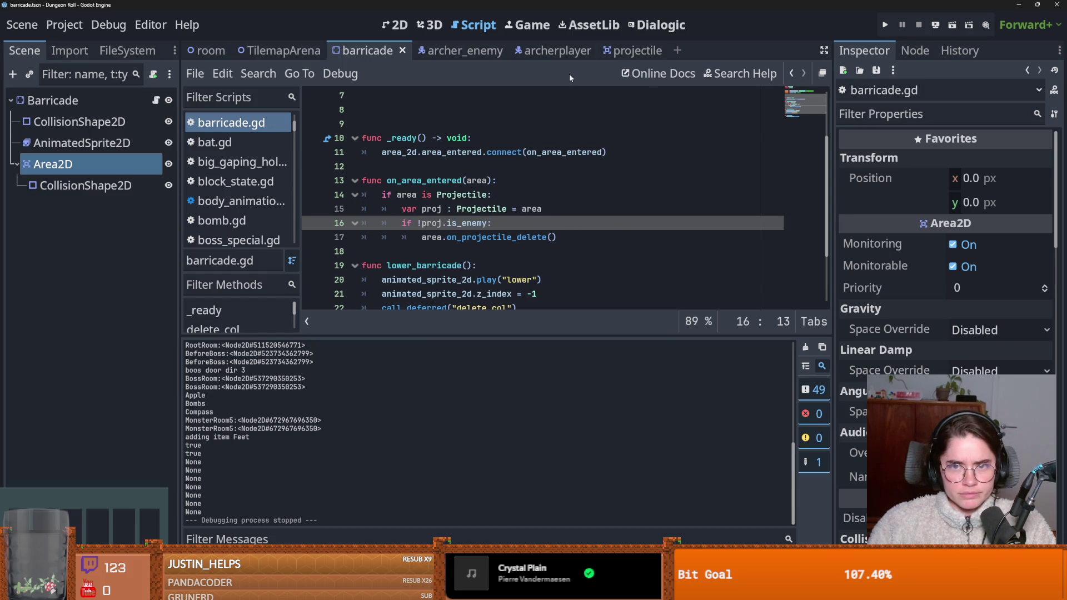
click(634, 50)
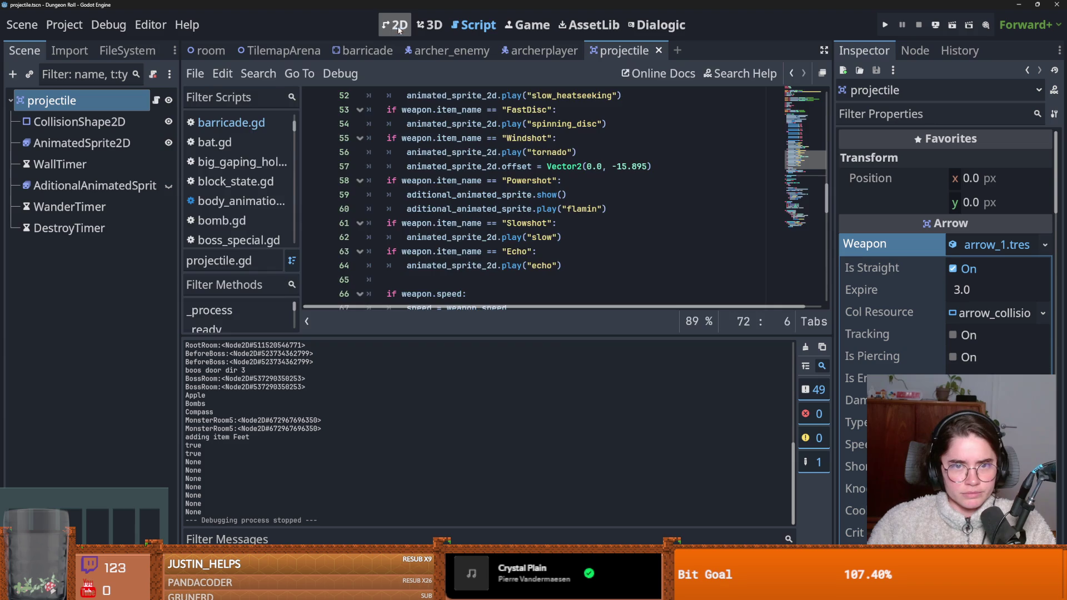
click(395, 25)
scroll(189, 103, up, 1)
key(ctrl+s)
click(1000, 249)
key(ctrl+s)
click(1000, 250)
click(1000, 250)
key(ctrl+s)
Step: Check the archer_enemy scene's weapon resource and save that scene
click(455, 54)
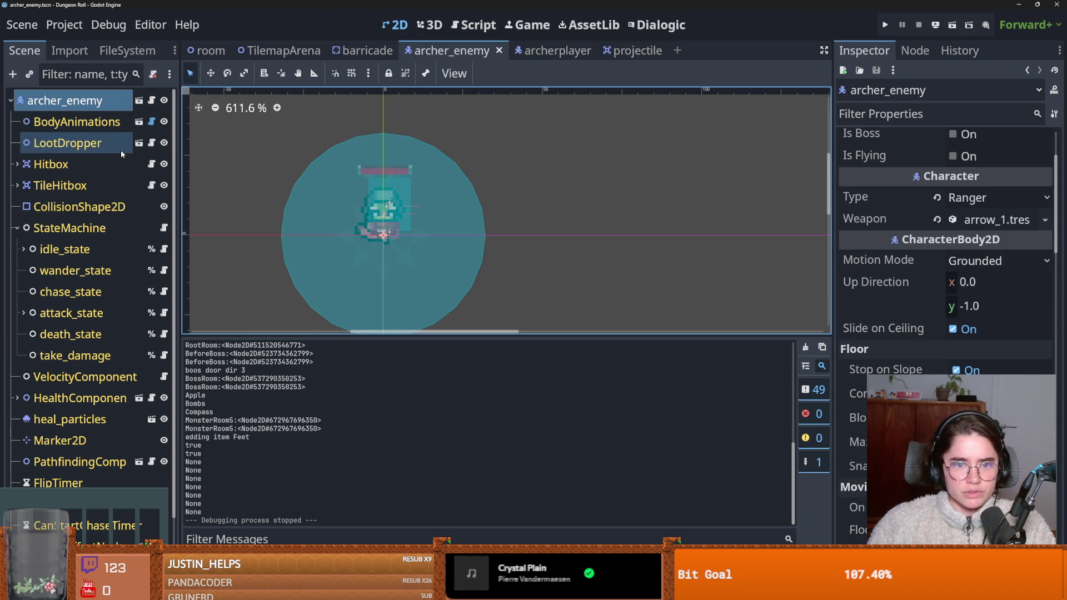
click(1015, 224)
click(1014, 223)
key(ctrl+s)
Step: Review the archerplayer's basic arrow and powershot projectile settings, save, and return to the projectile scene
click(547, 54)
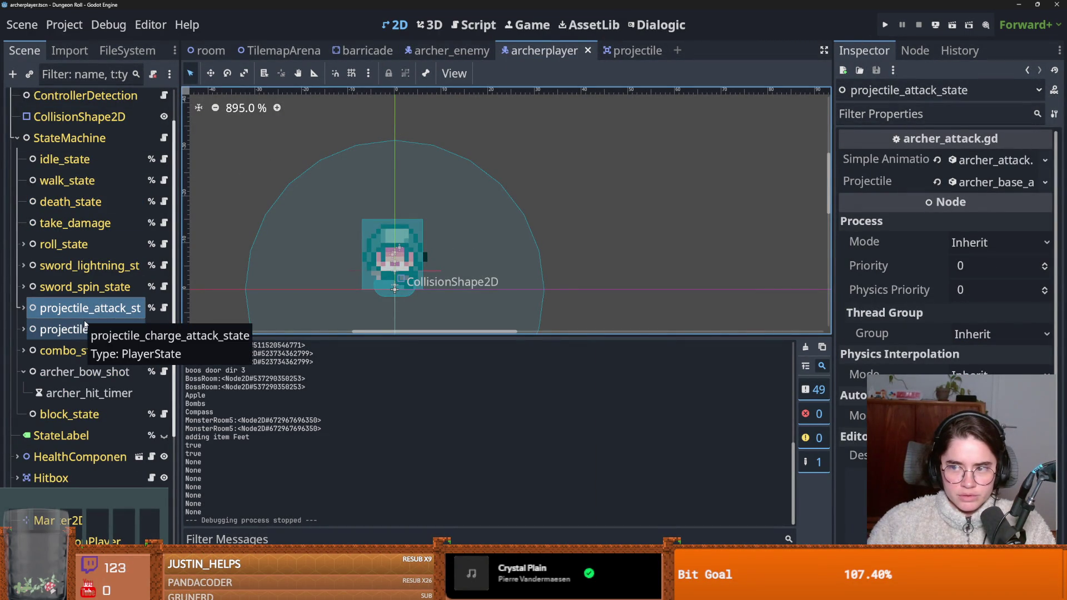
click(974, 183)
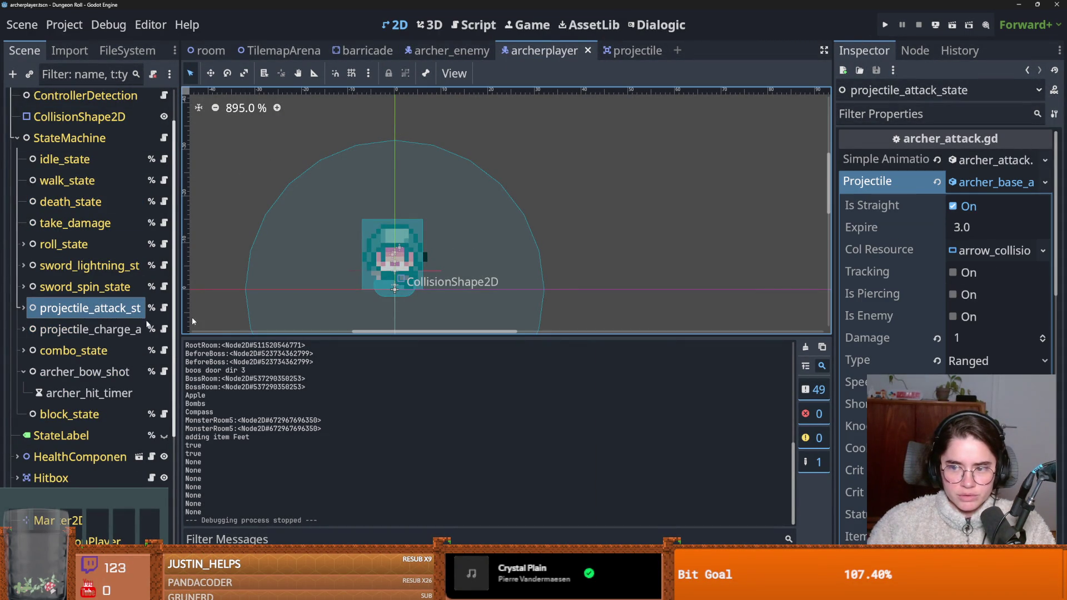
click(81, 330)
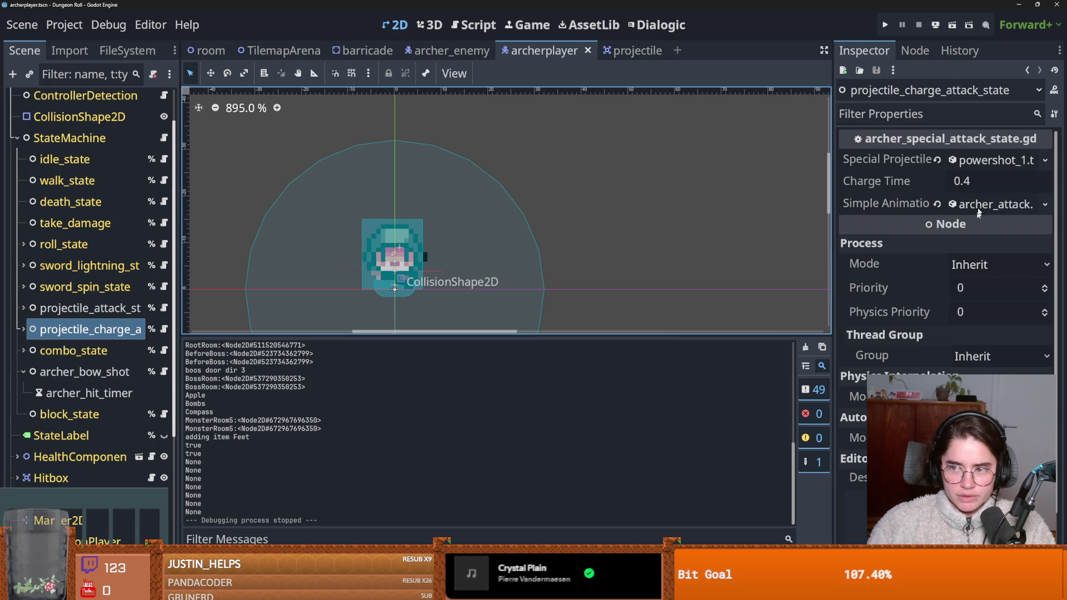
click(990, 160)
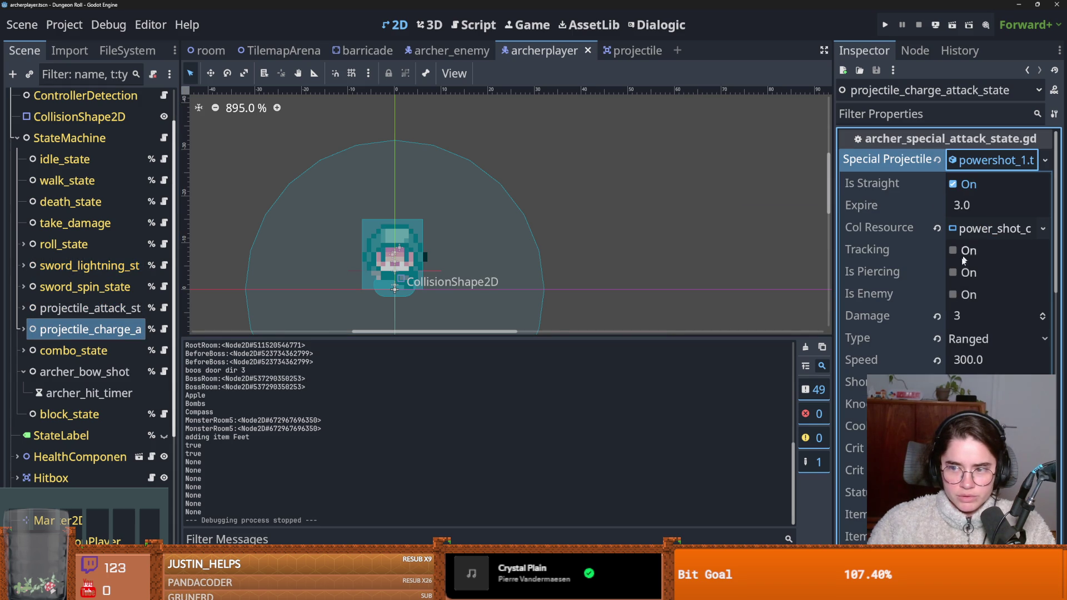
key(ctrl+s)
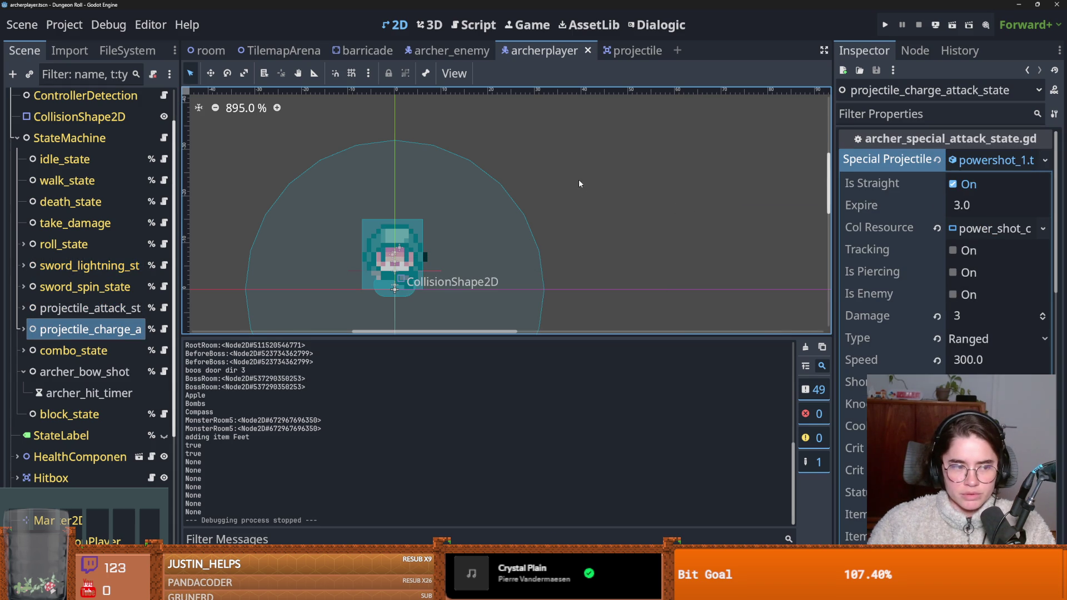
click(633, 51)
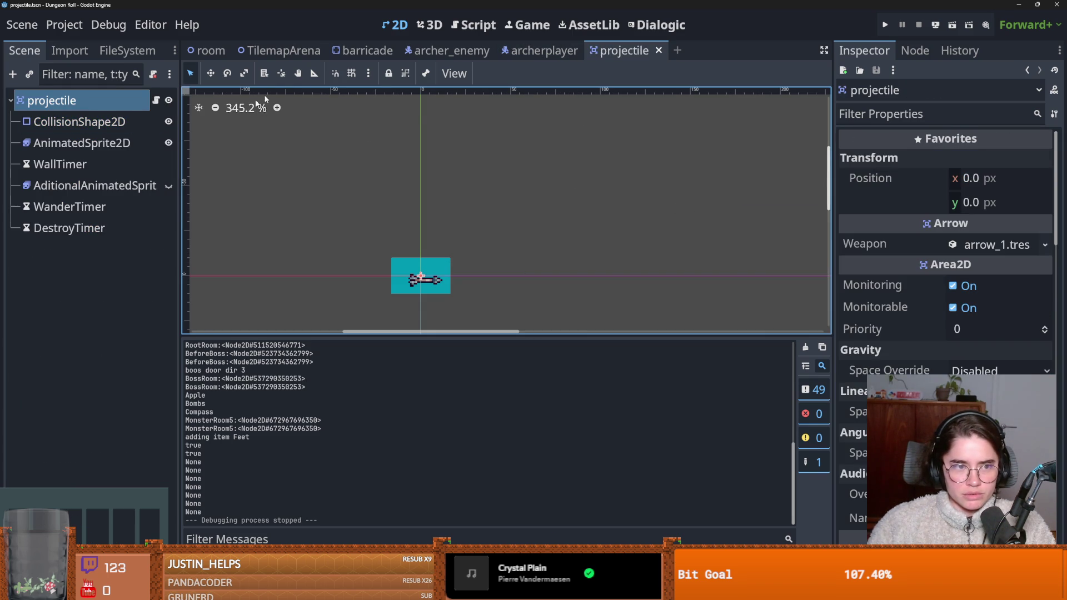
Step: Revisit the barricade scene and select its root node and Area2D
click(367, 50)
click(92, 101)
click(55, 164)
Step: Open projectile.gd and locate the for_player variable on line 30
click(625, 50)
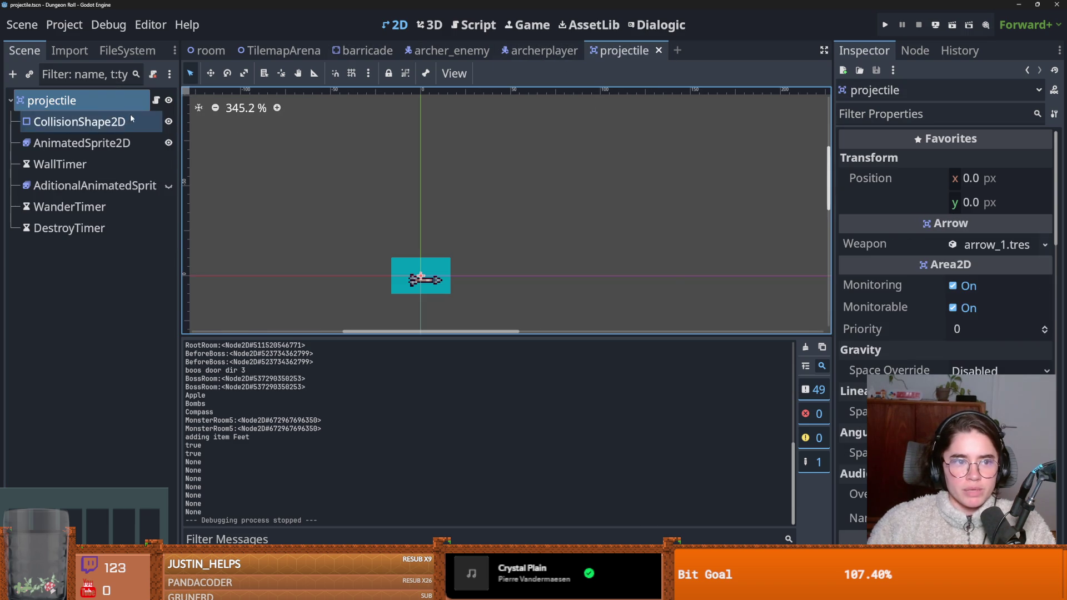
click(156, 100)
scroll(496, 234, up, 8)
scroll(496, 234, up, 2)
scroll(466, 211, down, 2)
scroll(437, 186, up, 2)
double_click(411, 167)
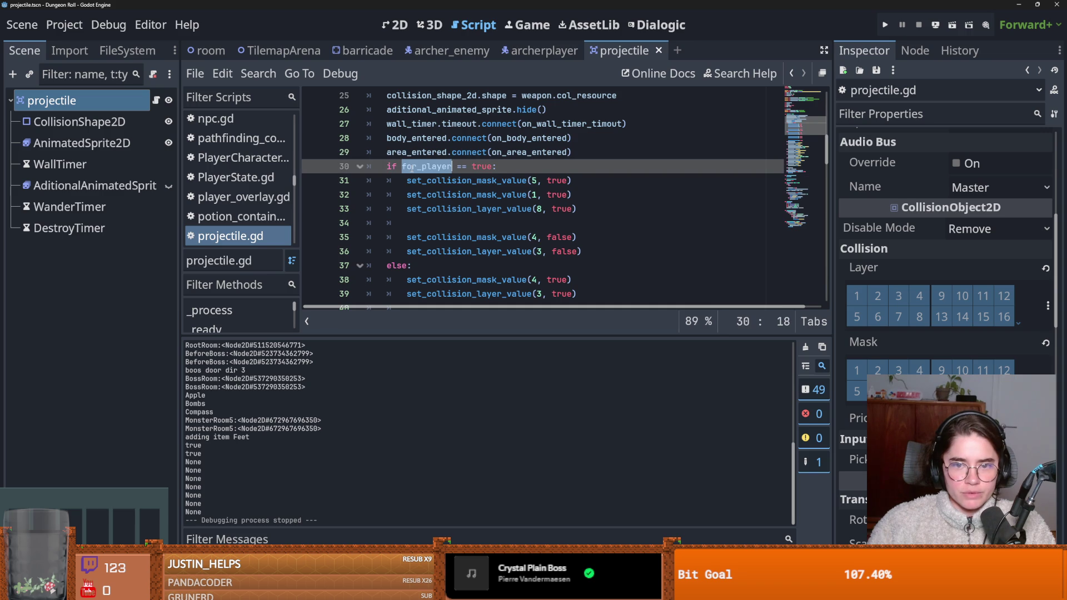
scroll(470, 200, down, 2)
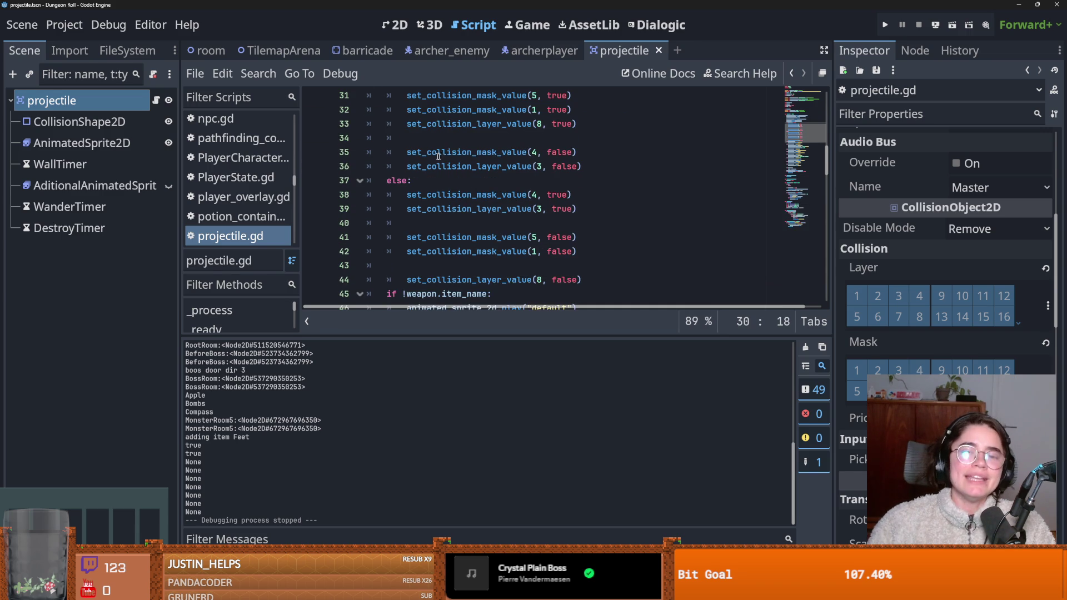
scroll(310, 132, up, 2)
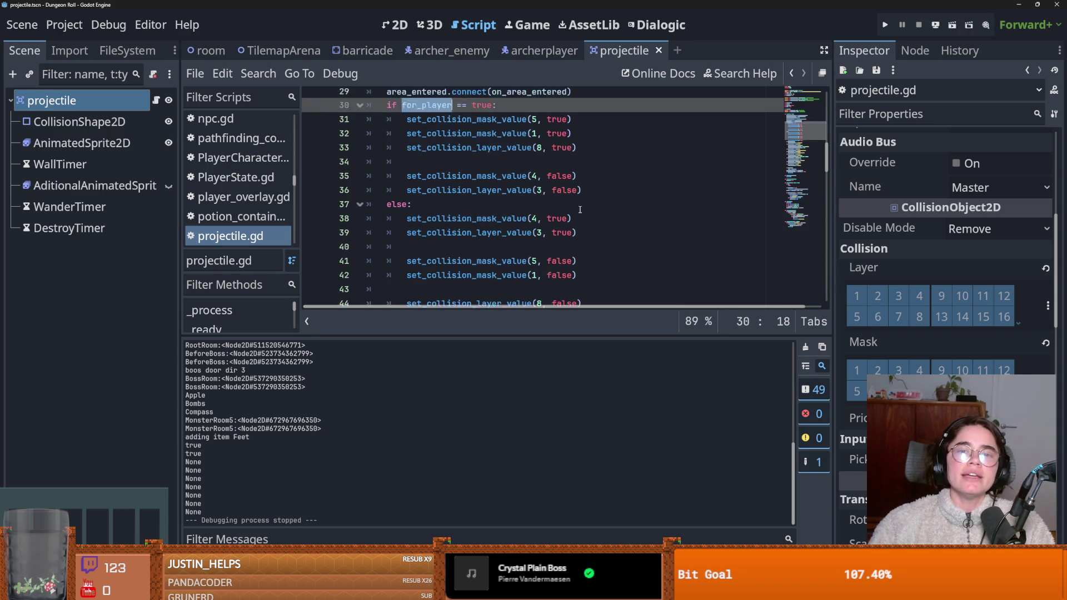
Step: Check the collision layer names and select the enemy-branch collision lines 38–42
click(1047, 307)
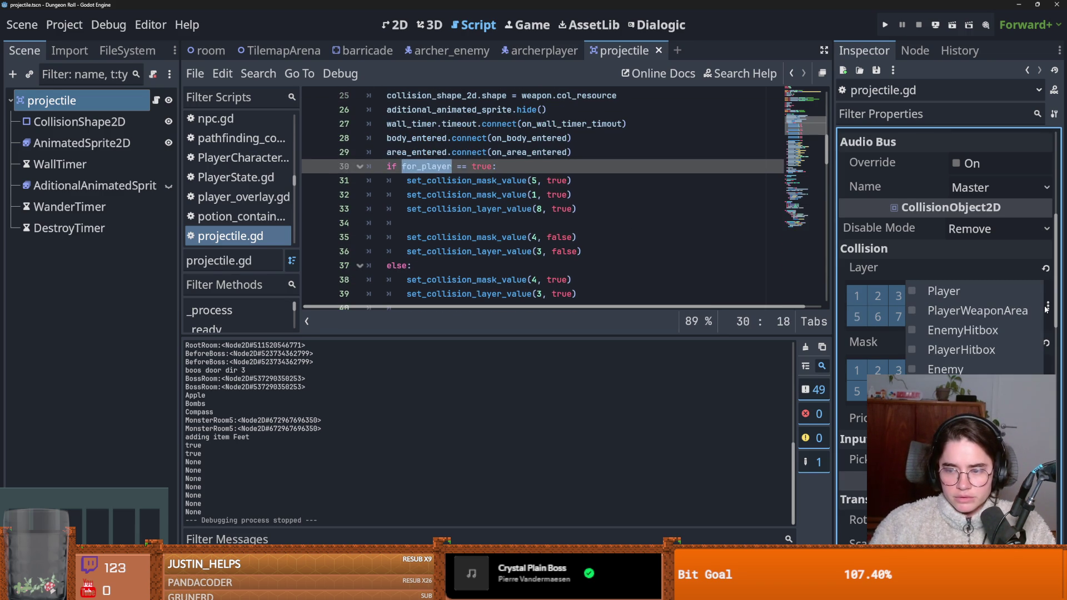
click(959, 256)
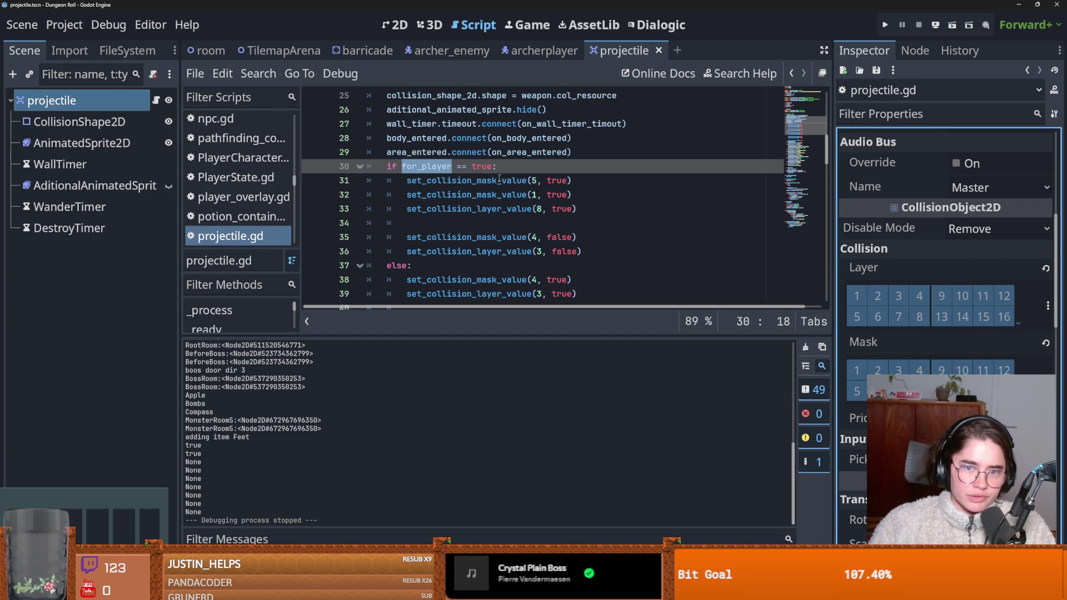
scroll(443, 174, down, 3)
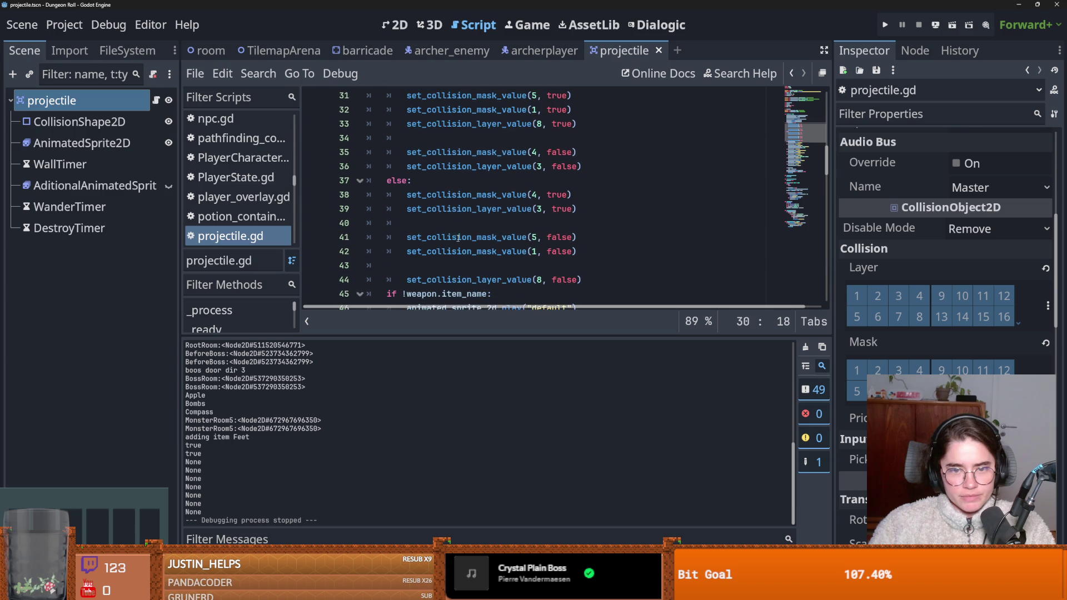
click(458, 195)
drag(408, 196, 577, 281)
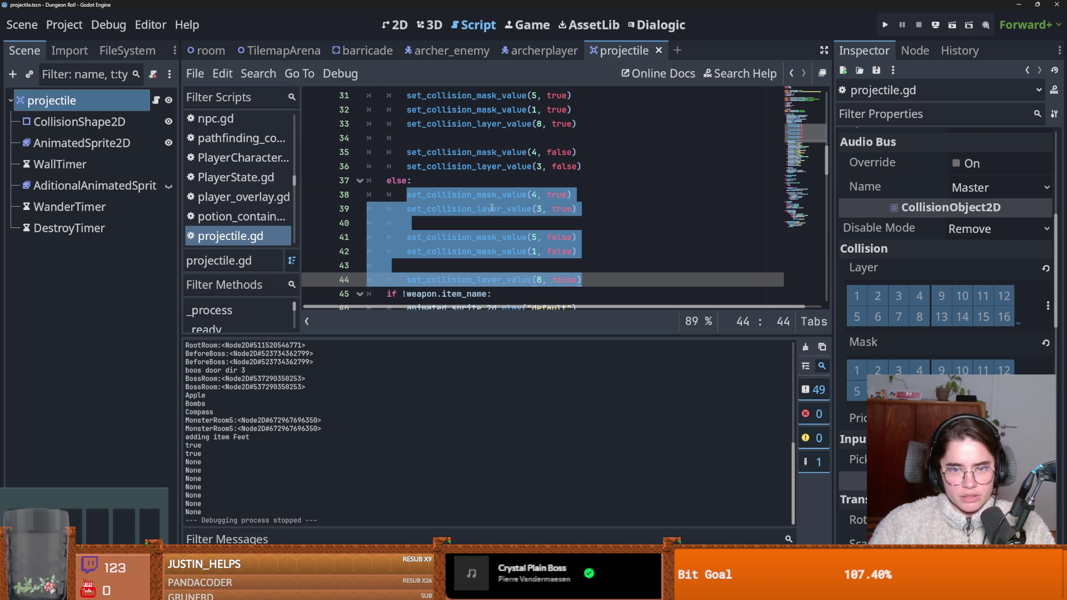
Step: Toggle two collision mask bits on the projectile and check the layer names
mouse_move(487, 197)
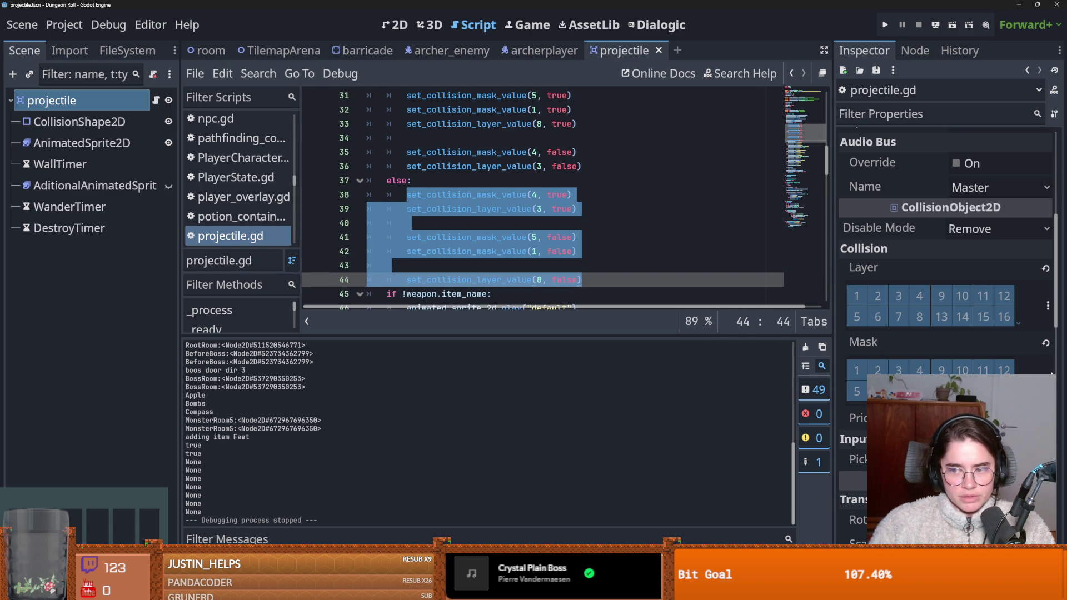
click(899, 368)
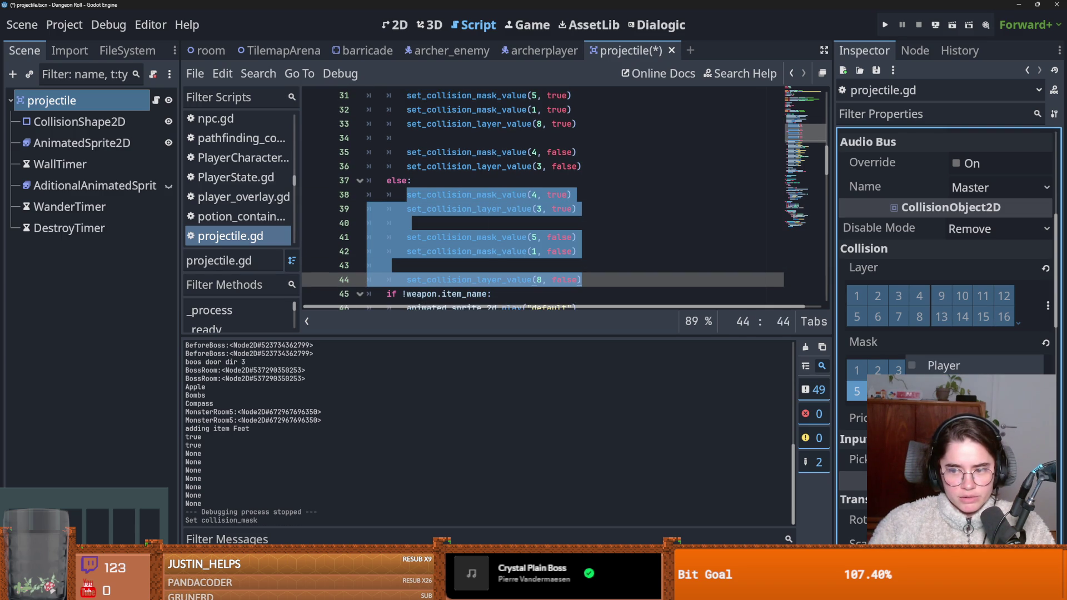
click(865, 395)
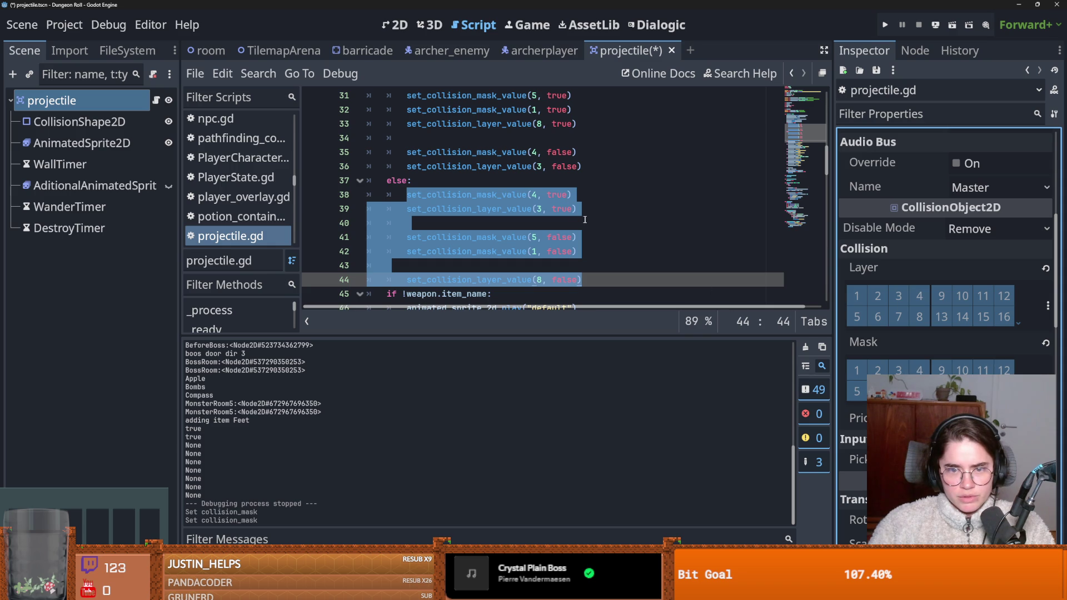
scroll(587, 220, up, 3)
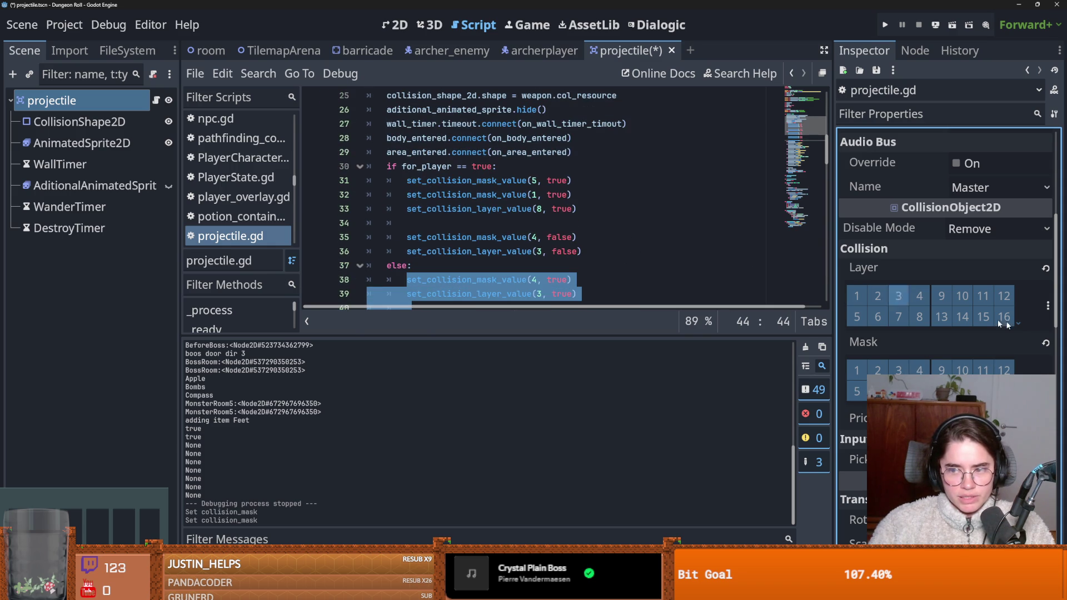
click(1047, 309)
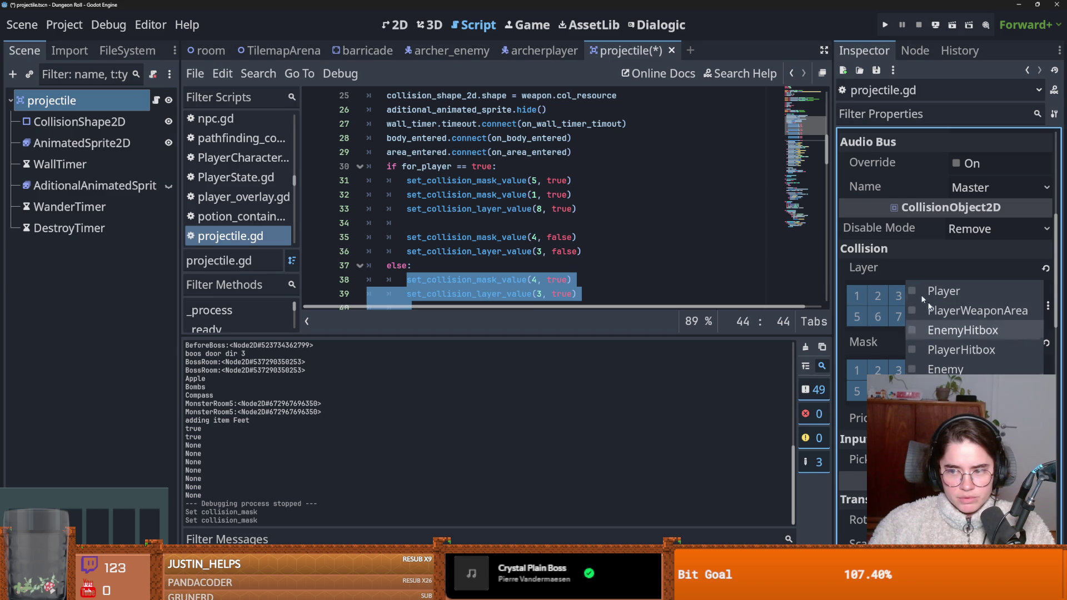
click(887, 261)
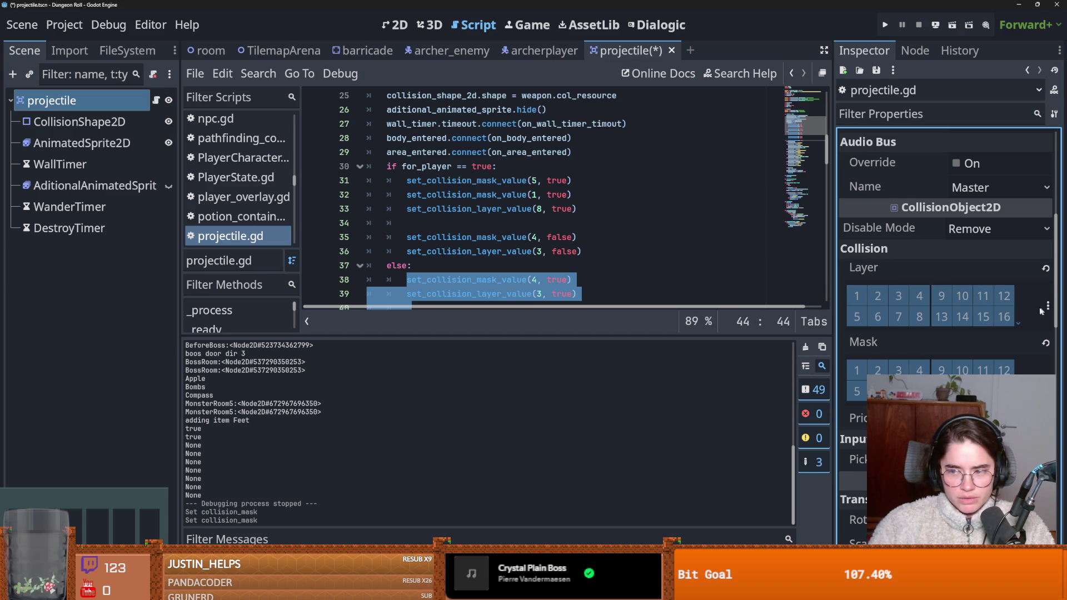
Step: Try enabling collision layers 3 and 8, review the named layers, then turn them off
click(899, 296)
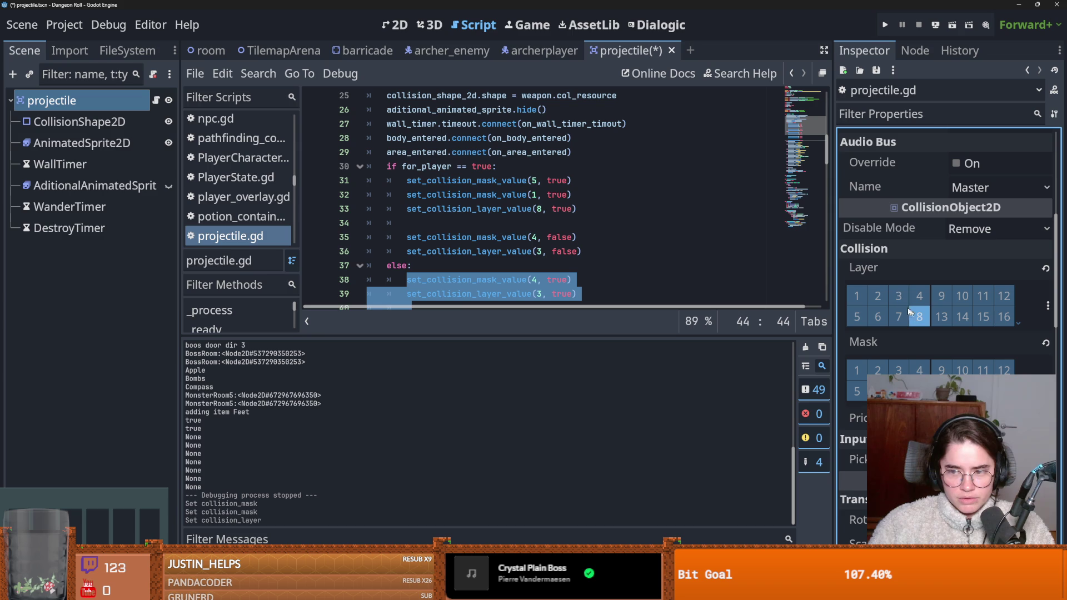
click(1048, 305)
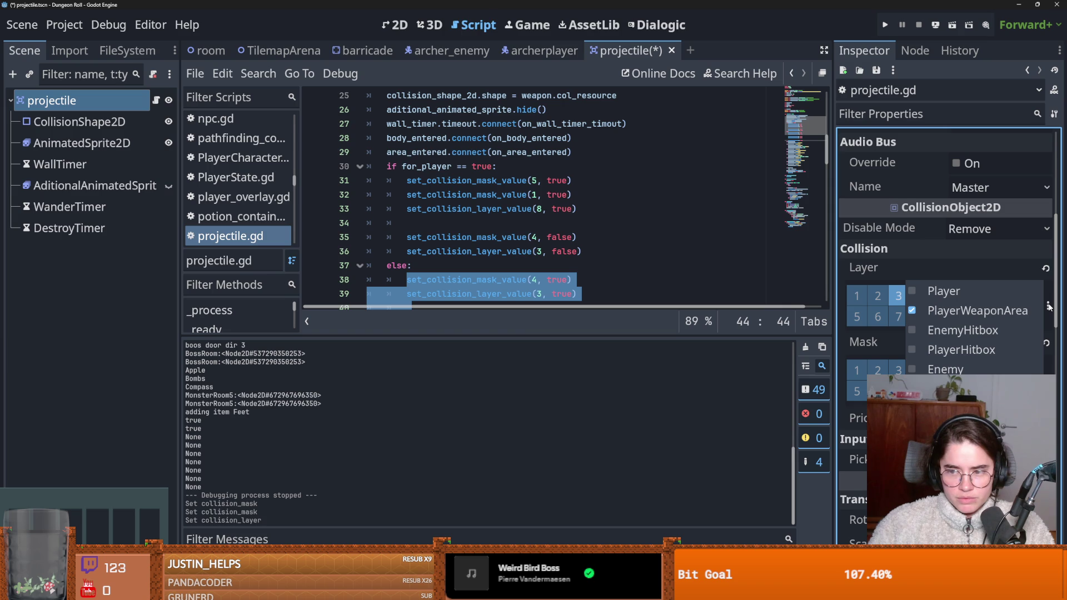
click(1048, 306)
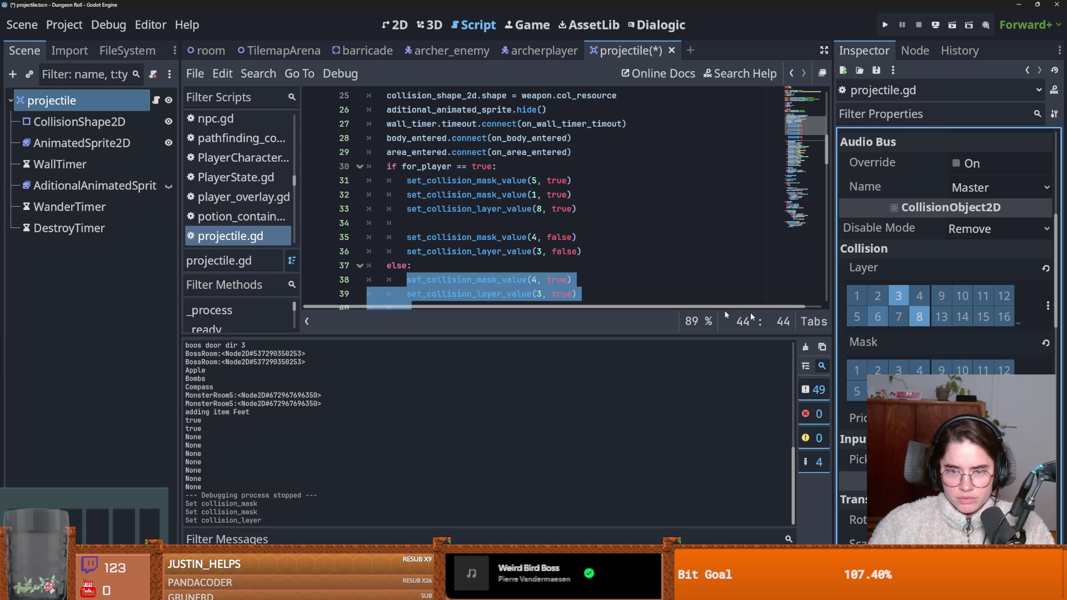
scroll(543, 245, down, 1)
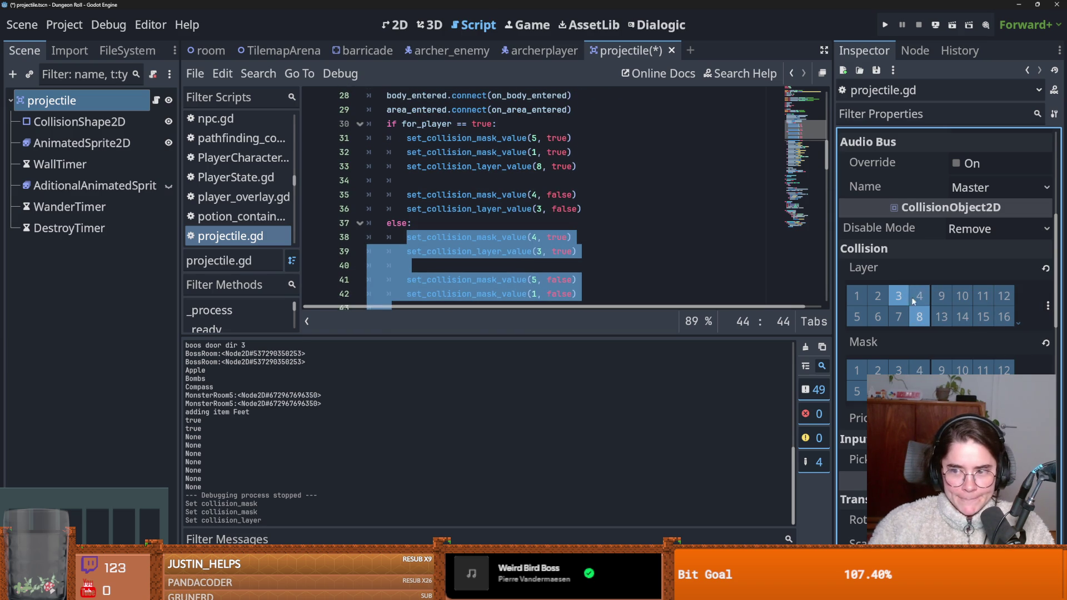
click(919, 316)
scroll(556, 211, down, 2)
click(555, 209)
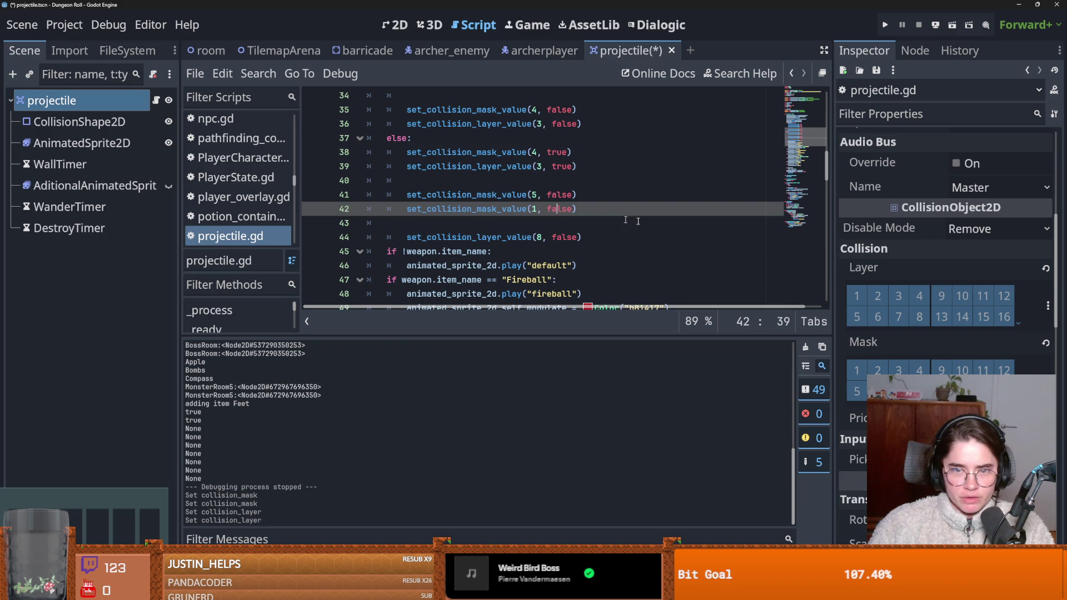
scroll(632, 217, up, 1)
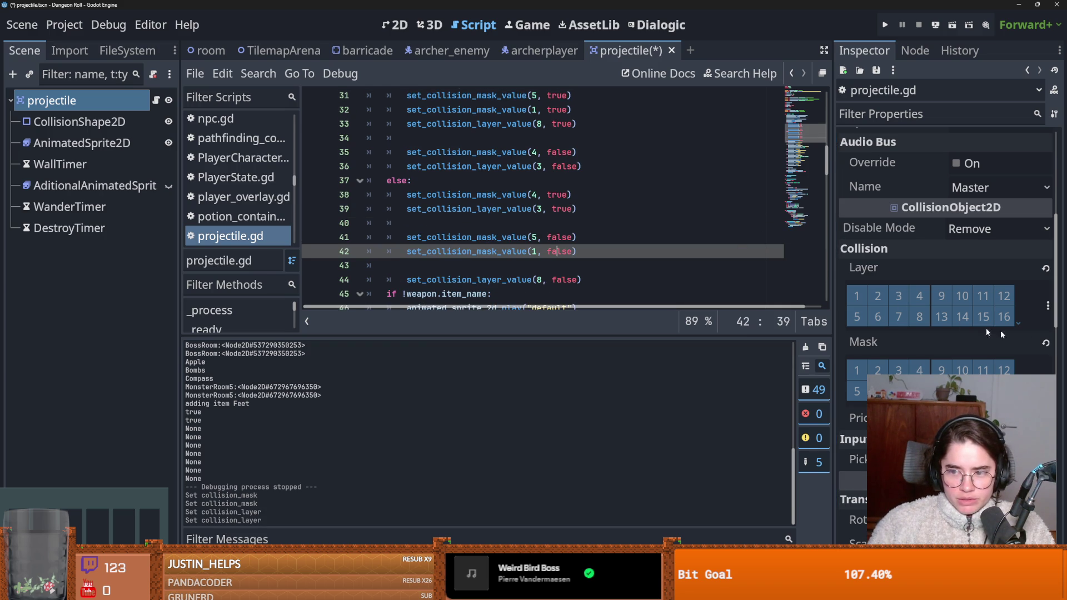
Step: Put the projectile on collision layers 3 and 8 and save the projectile scene
click(898, 295)
click(919, 317)
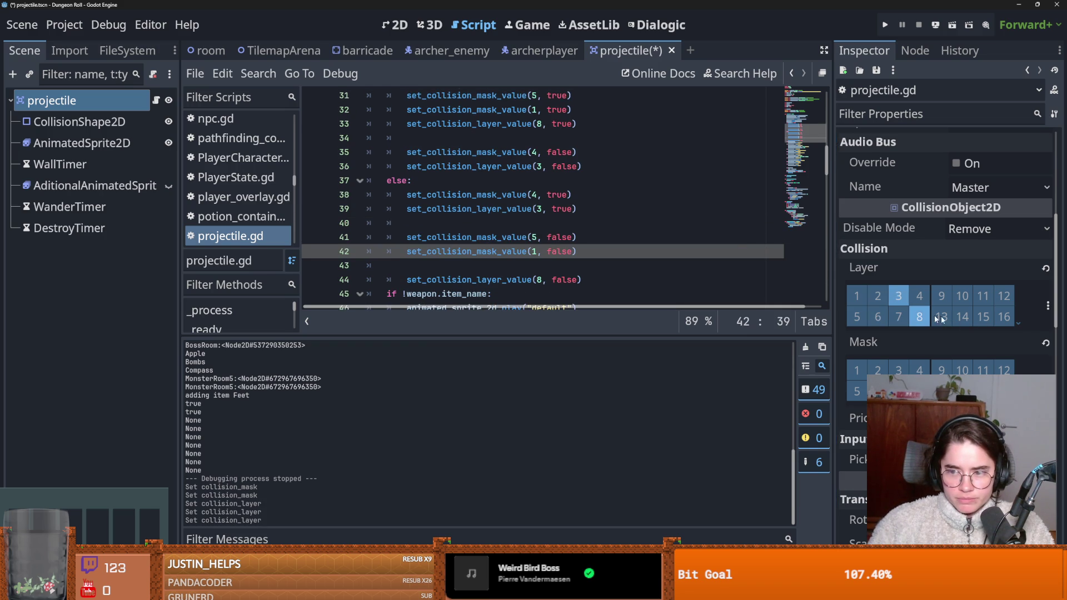
click(1048, 307)
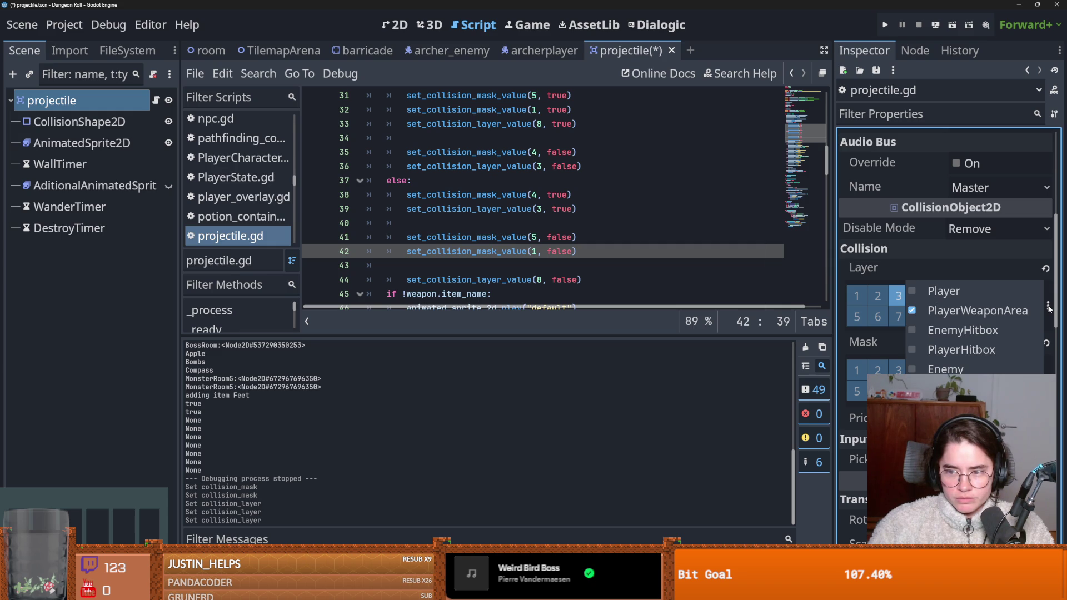
key(ctrl+s)
click(336, 51)
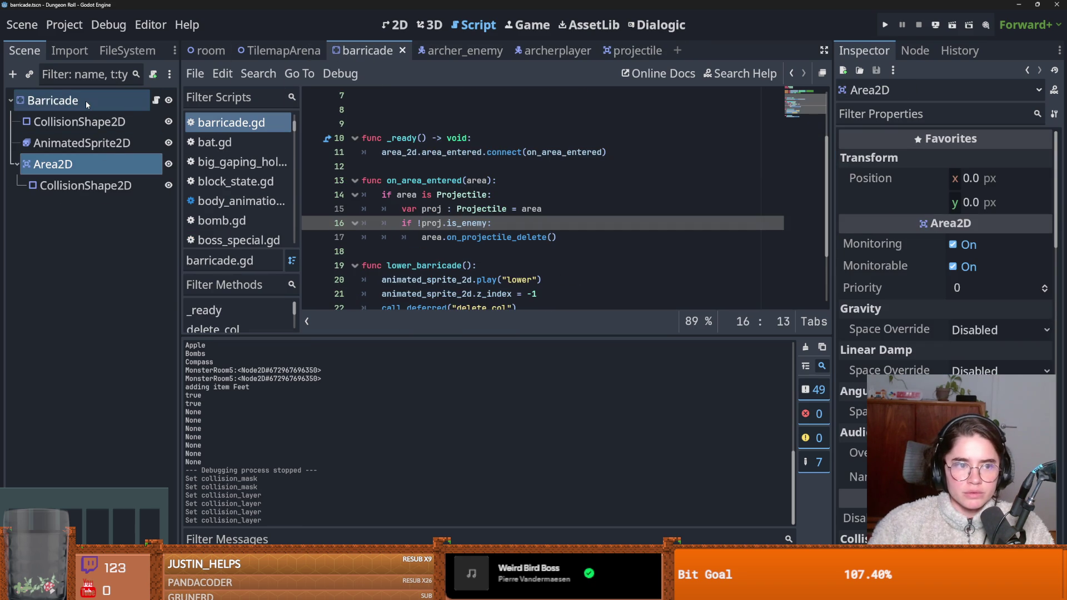
Step: Mask the barricade Area2D to layers 3 and 8, clear mask and layer 1, save, and run
scroll(913, 318, down, 5)
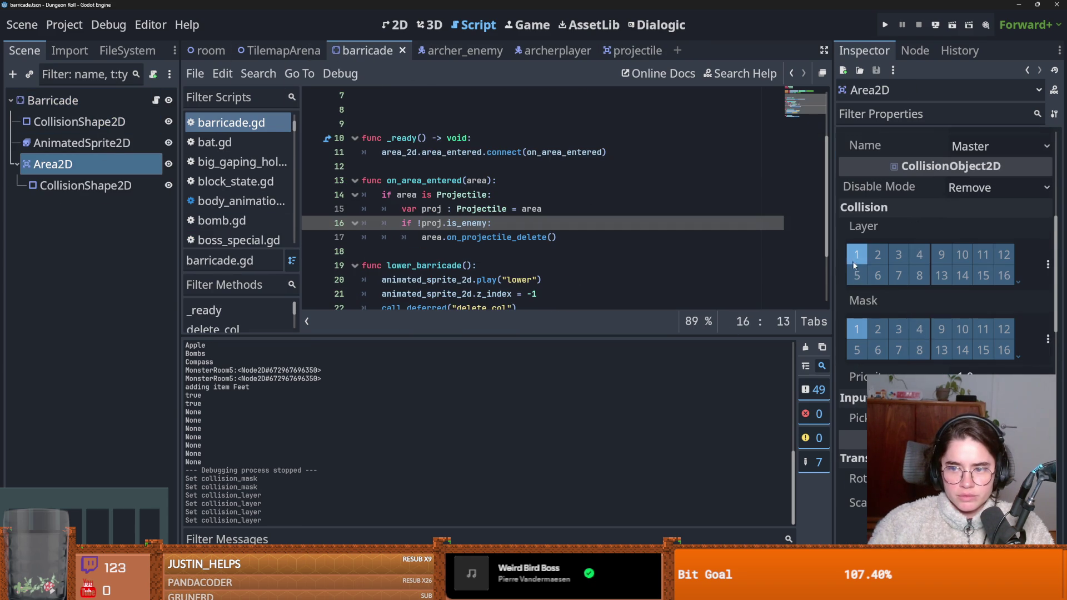
click(857, 329)
click(899, 329)
click(919, 350)
click(852, 251)
key(ctrl+s)
key(F5)
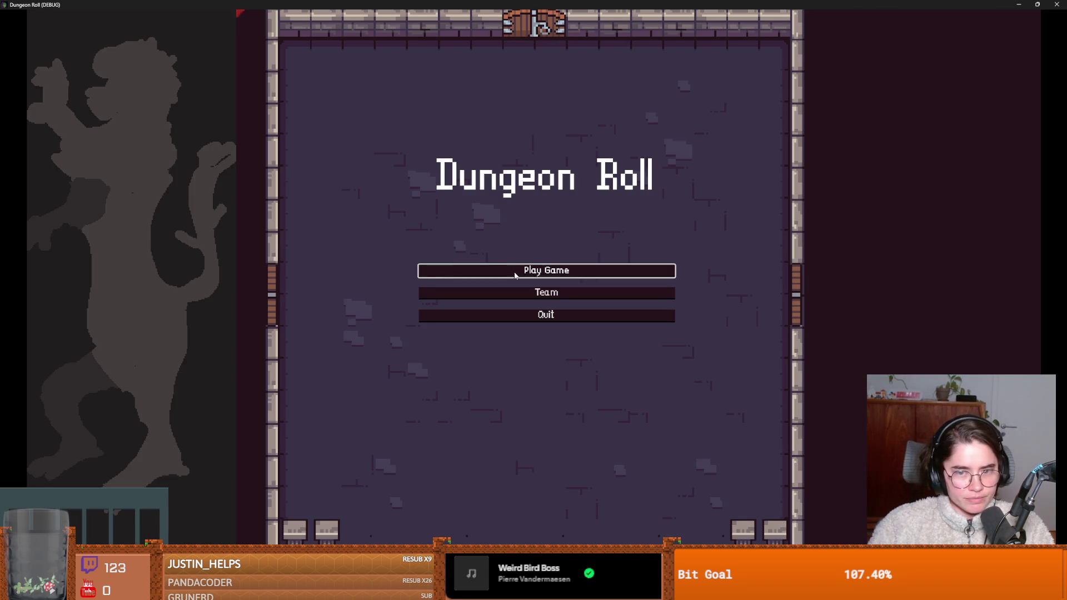
Step: Start a Crusader run, restart it, reroll the room choices twice, and enter the third room
click(515, 276)
click(419, 225)
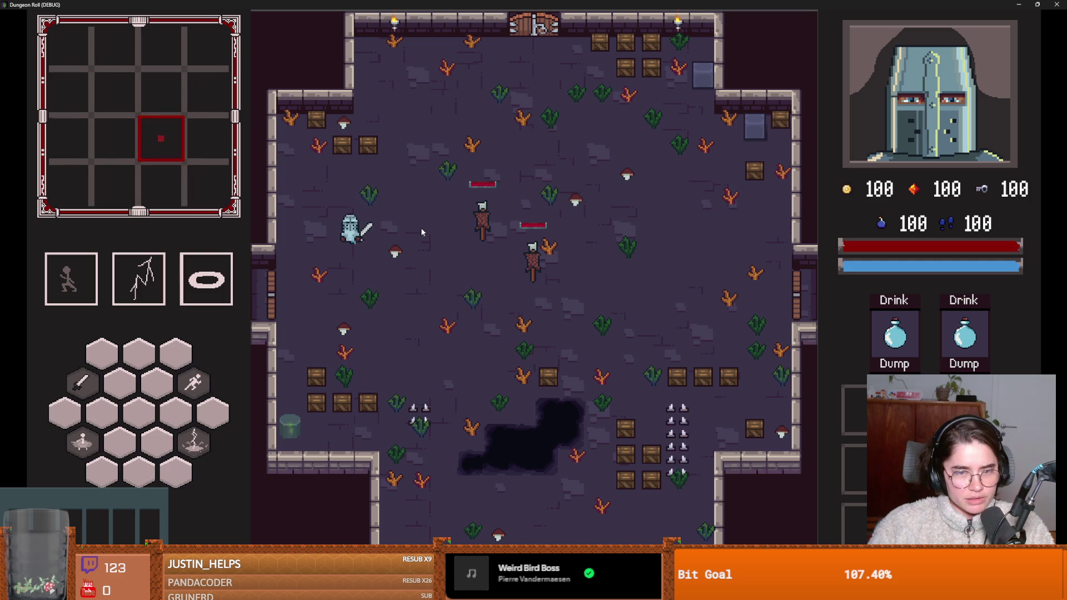
key(a)
key(e)
click(523, 238)
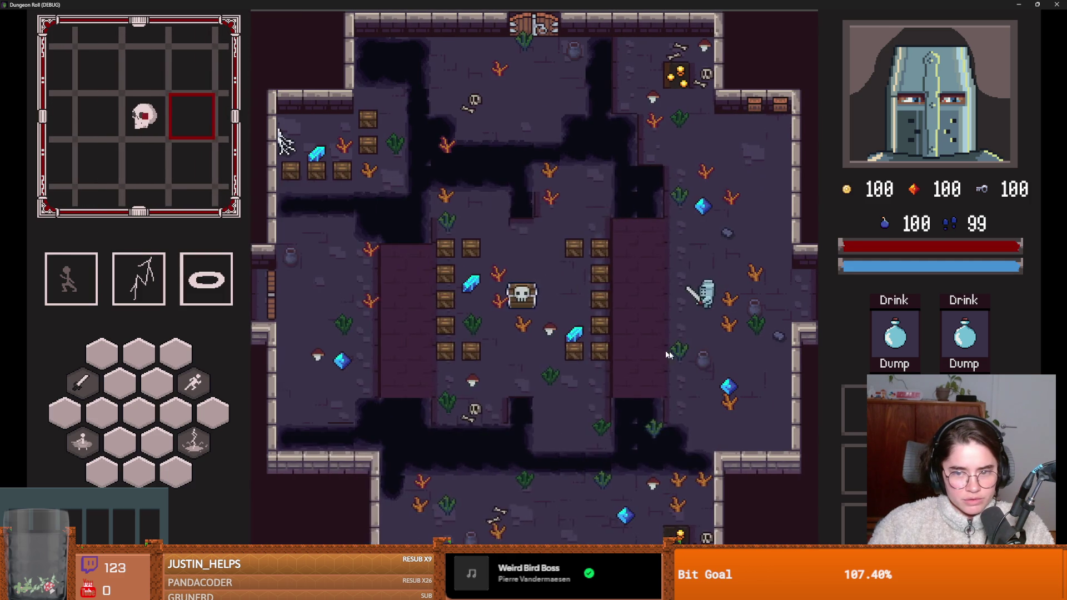
key(Escape)
click(547, 372)
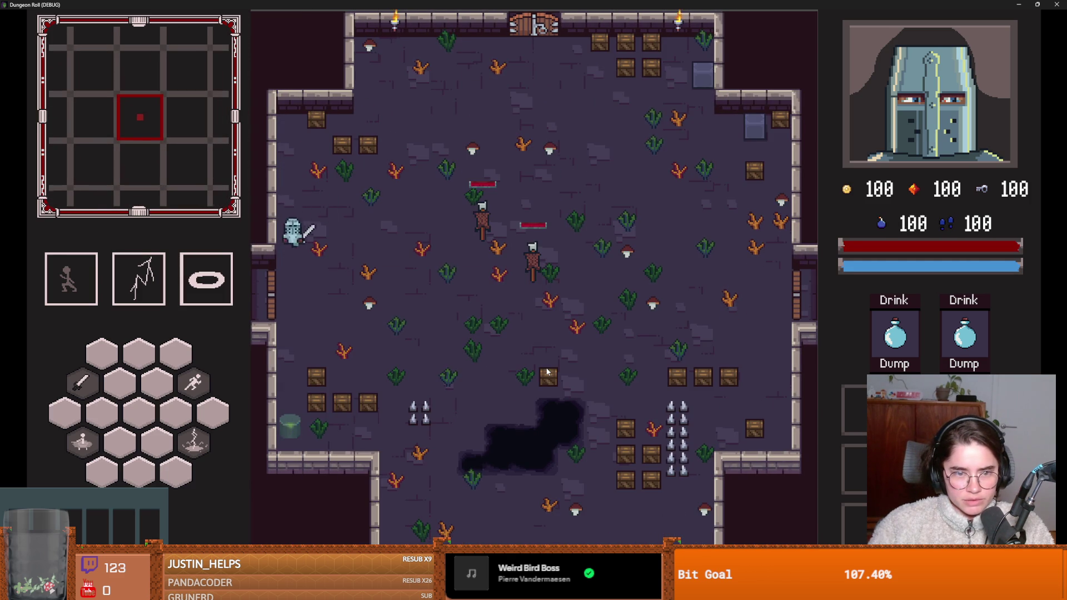
key(e)
click(568, 121)
click(568, 121)
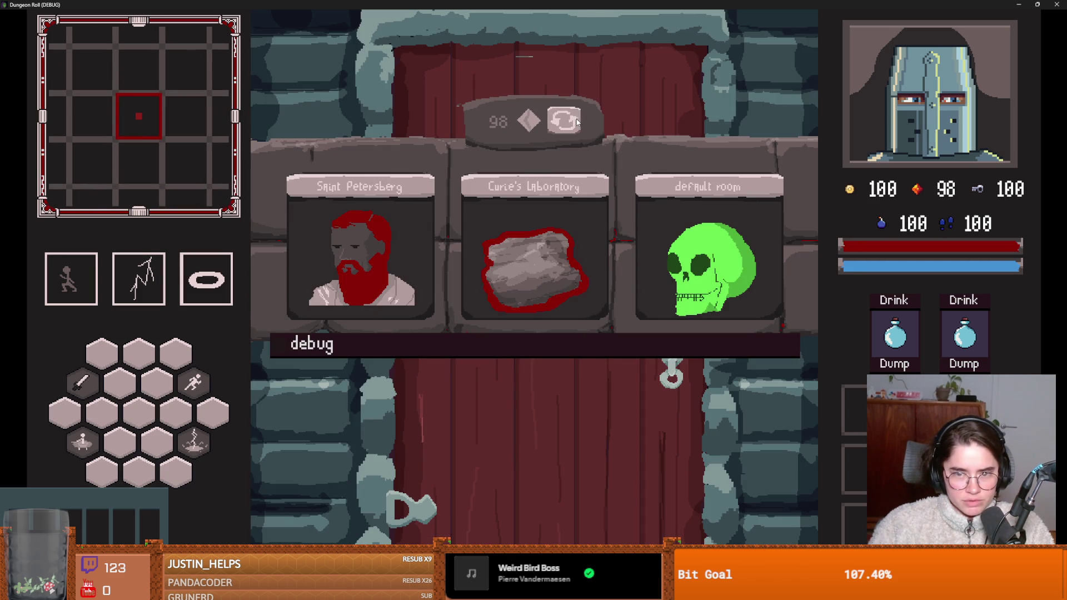
click(700, 255)
Step: Walk the knight through the room and return to the title screen
key(d)
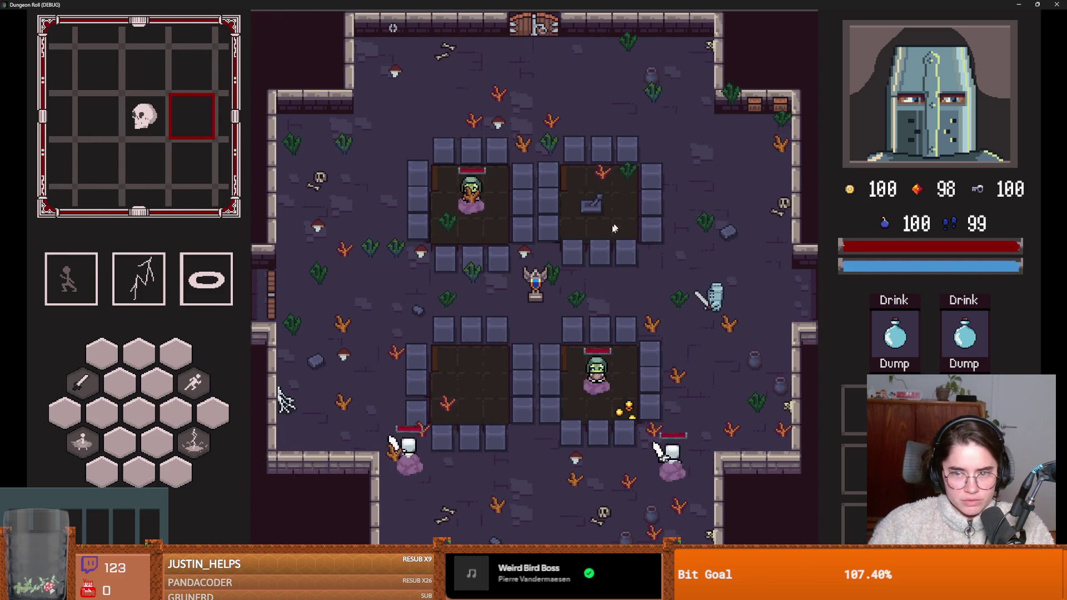
key(Escape)
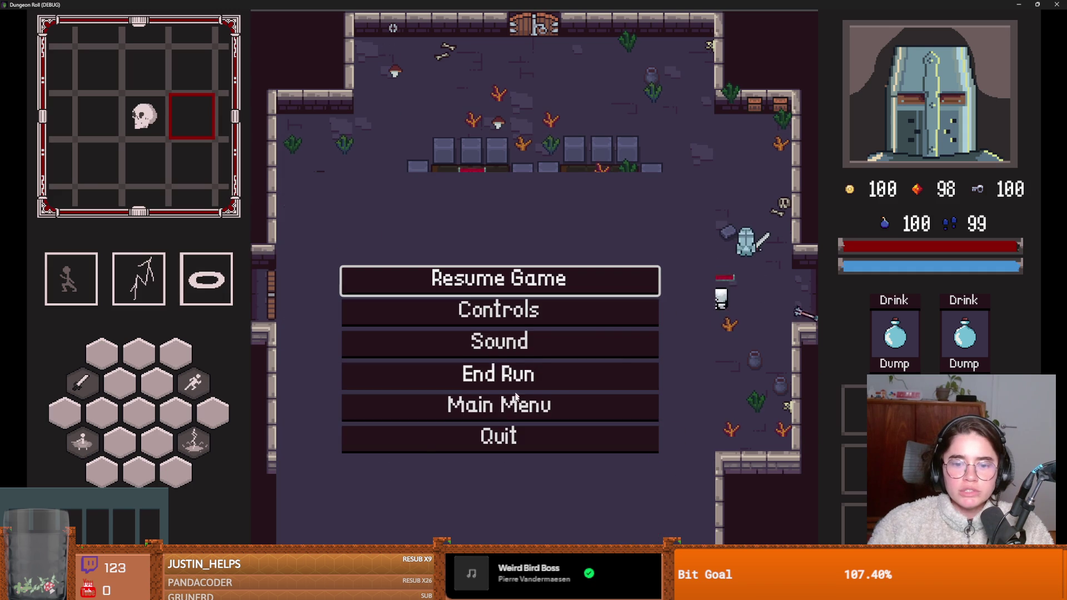
key(Up)
key(Up)
key(Return)
Step: Play as the Archer into a rerolled skull room, dash past the barricades, then stop the game
key(Return)
key(Right)
key(Return)
key(a+s)
key(e)
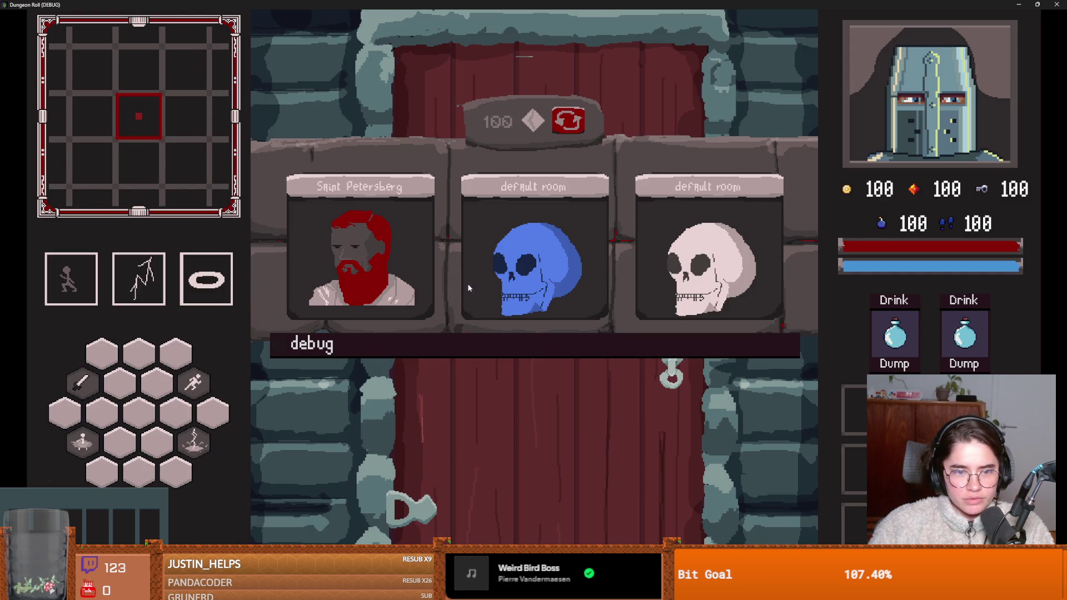
click(570, 124)
click(400, 229)
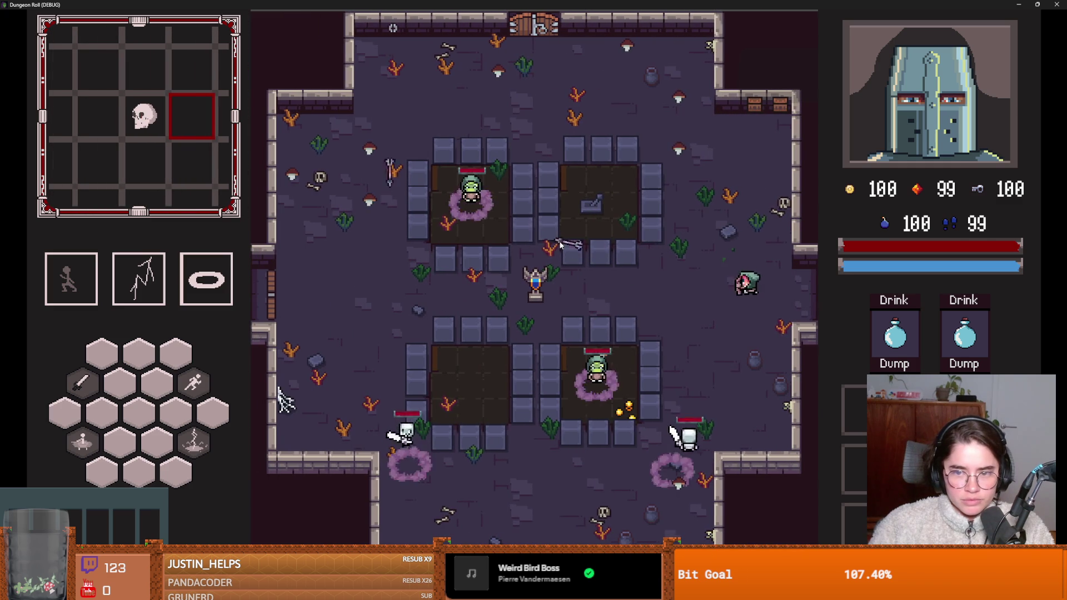
key(space)
key(Escape)
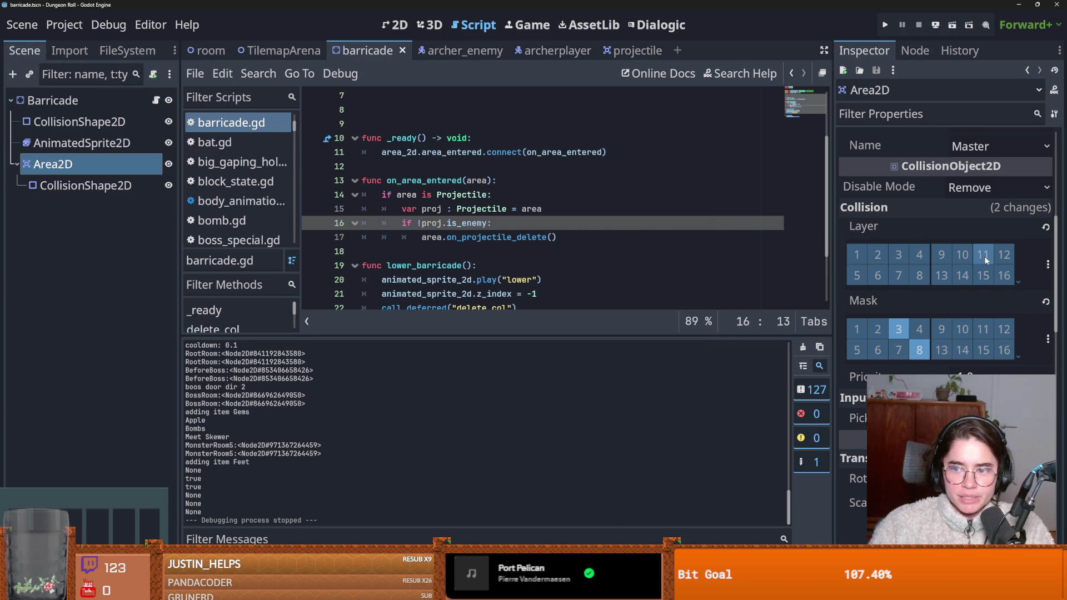
Step: Add the barricade Area2D to the EnemyHitbox layer 4 and relaunch the game to character select
click(1047, 264)
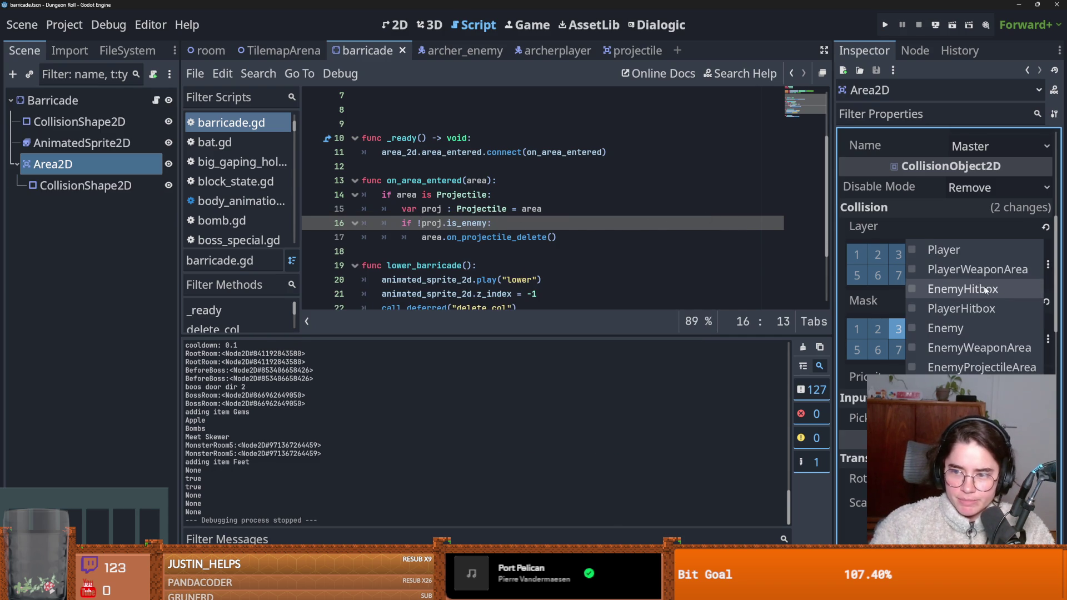
click(956, 289)
click(885, 22)
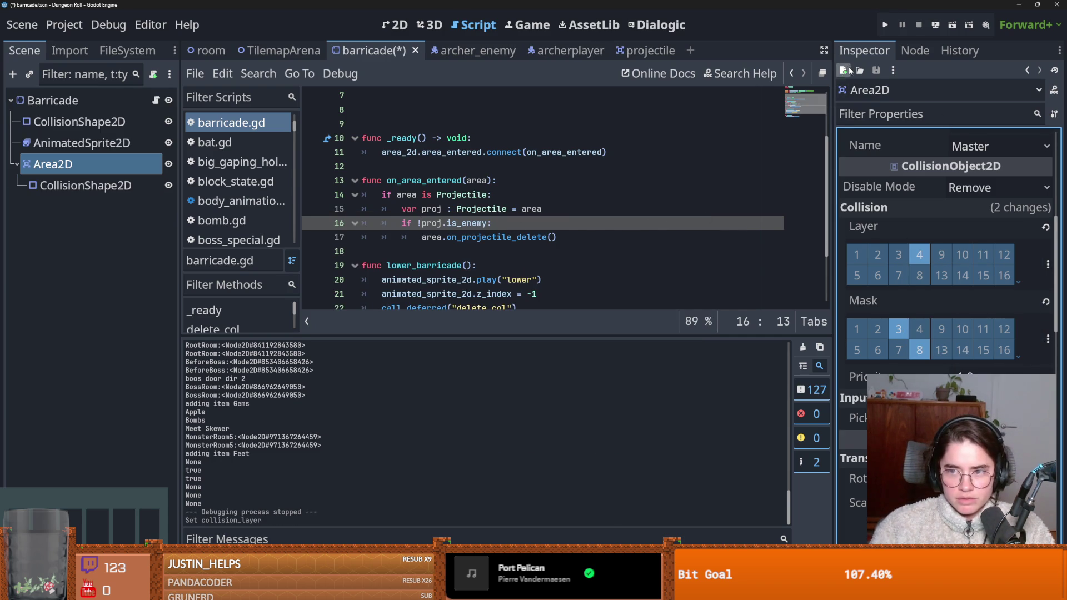
click(883, 26)
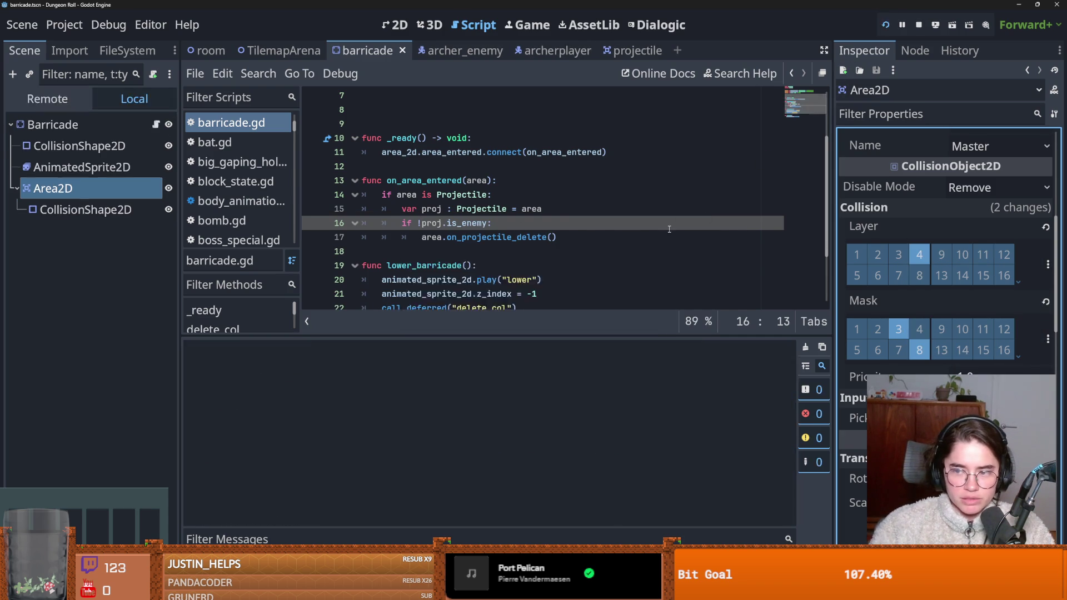
key(Return)
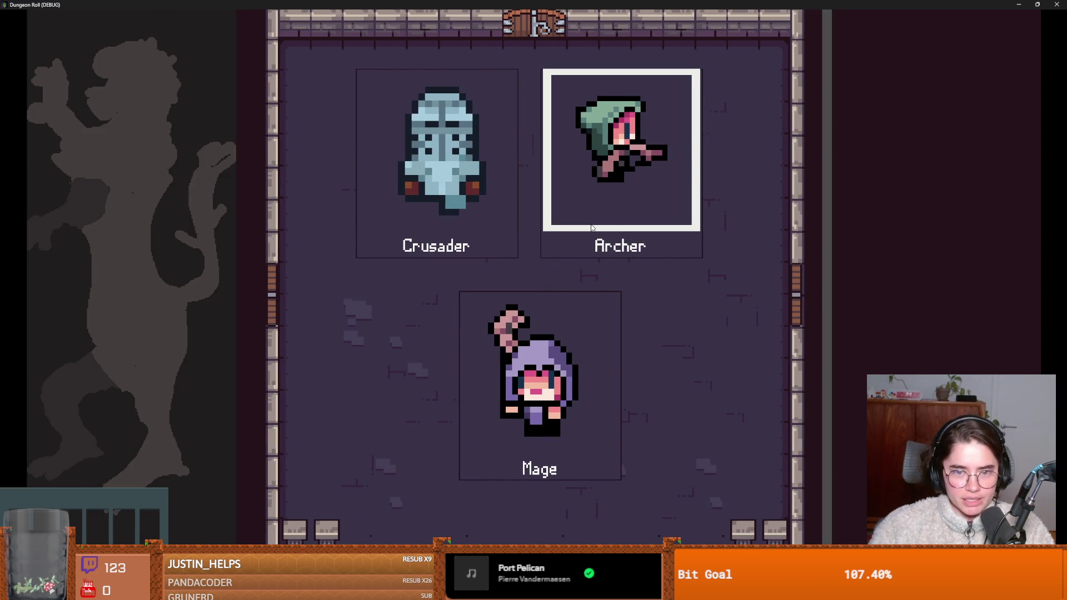
Step: Start a Crusader run, reroll and enter a room, then shrink the game window over the editor
click(568, 238)
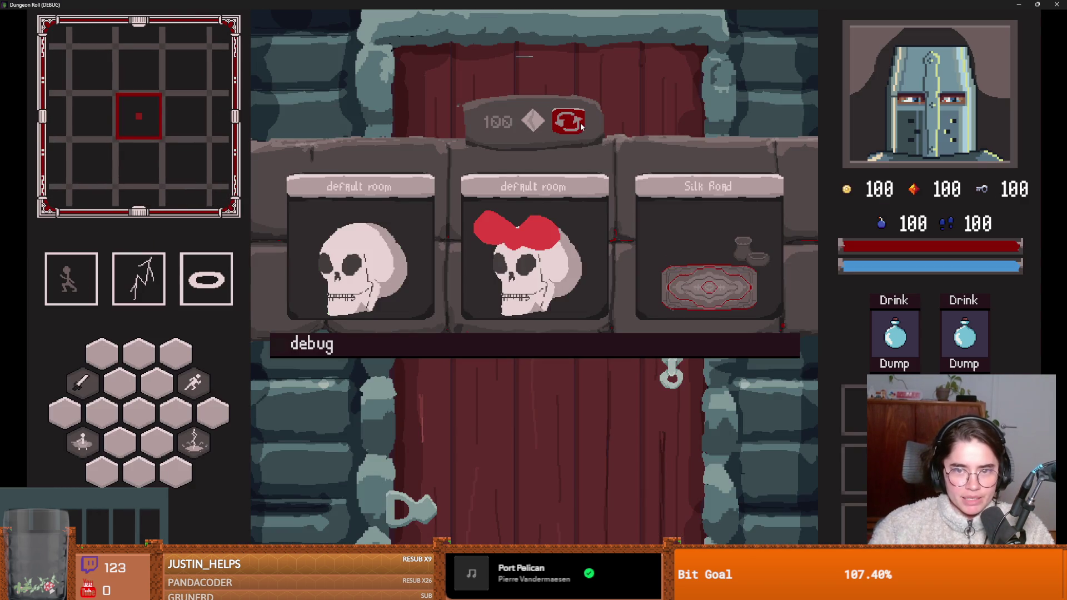
click(581, 127)
click(392, 234)
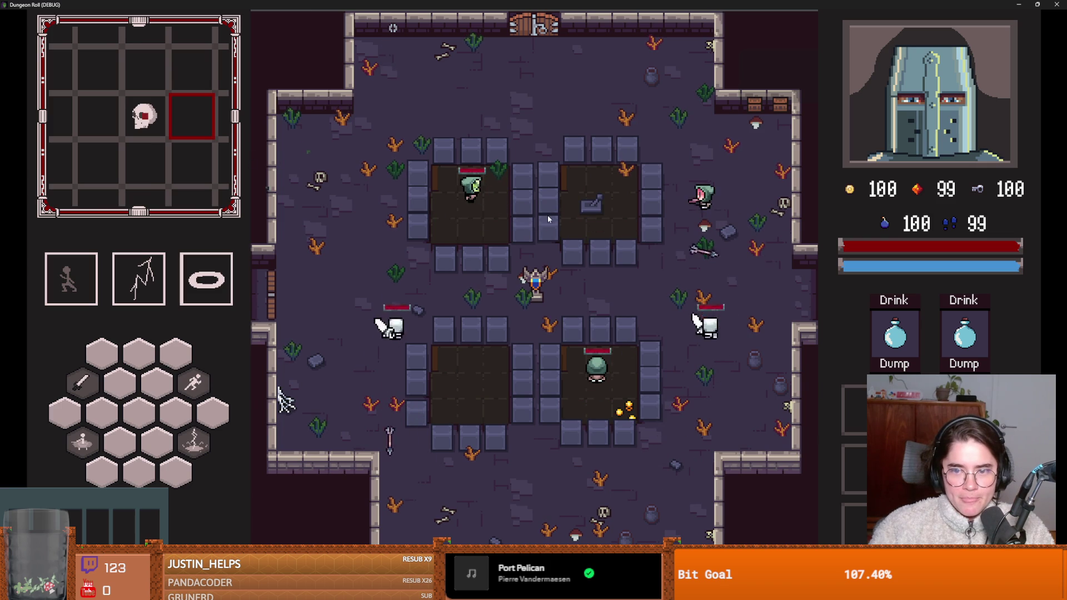
drag(967, 5, 715, 112)
Step: Stop the game, set a breakpoint on line 14, and highlight area_2d, area_entered, on_area_entered and area
key(F8)
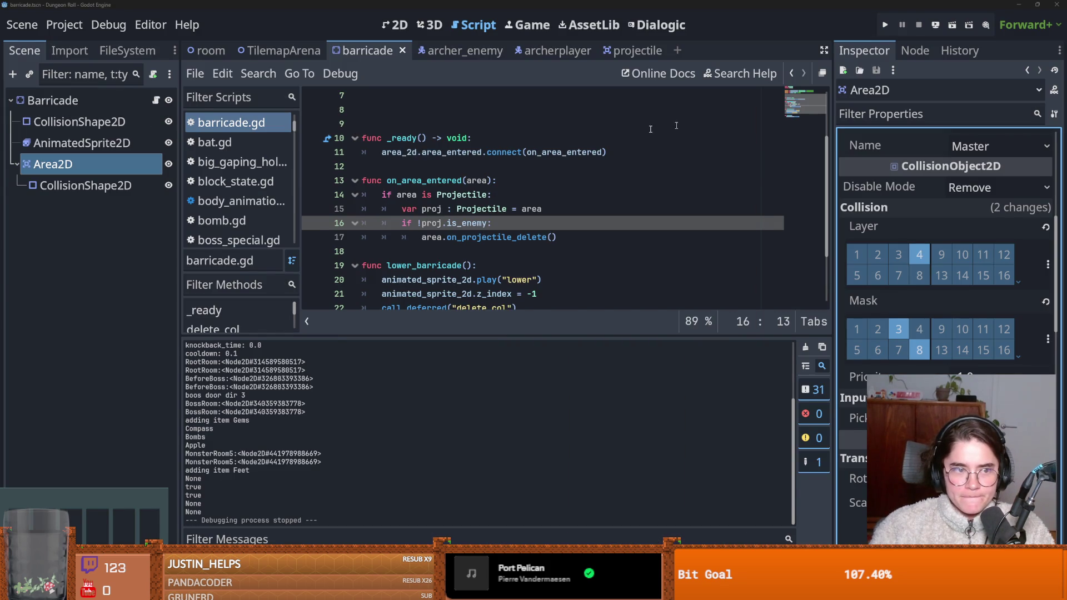
click(313, 194)
scroll(355, 194, up, 3)
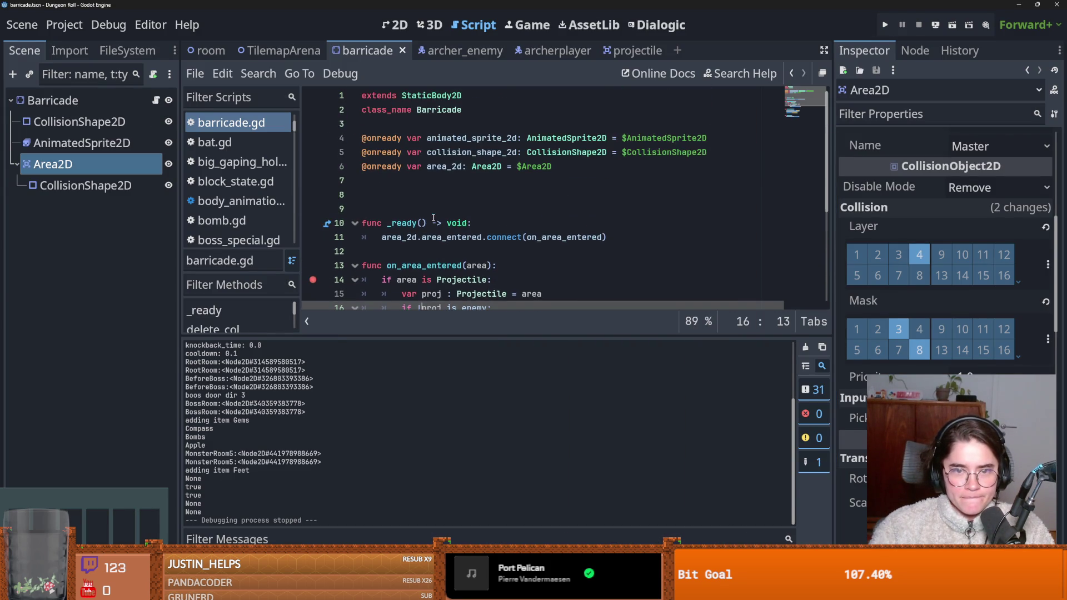
click(398, 195)
double_click(398, 194)
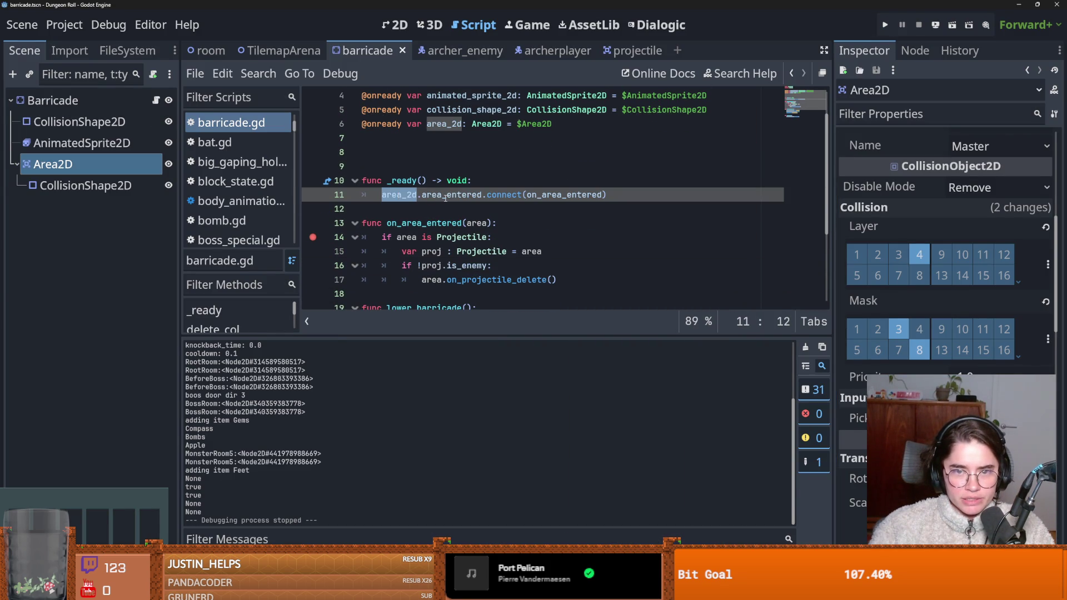
double_click(445, 194)
double_click(564, 194)
double_click(469, 223)
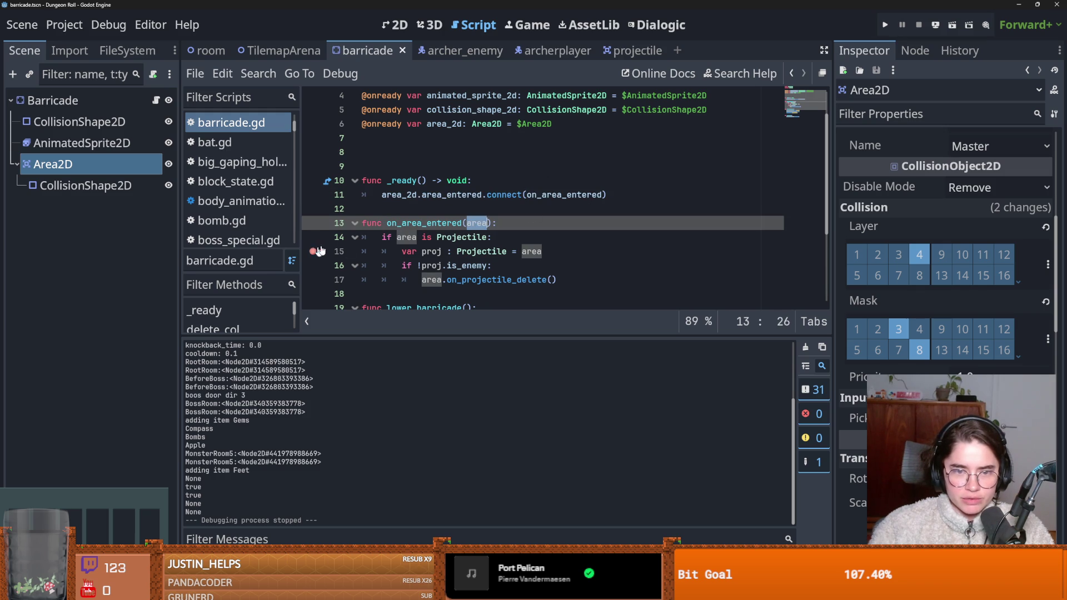
Step: Run the game briefly, stop it, and switch to the room scene
key(F5)
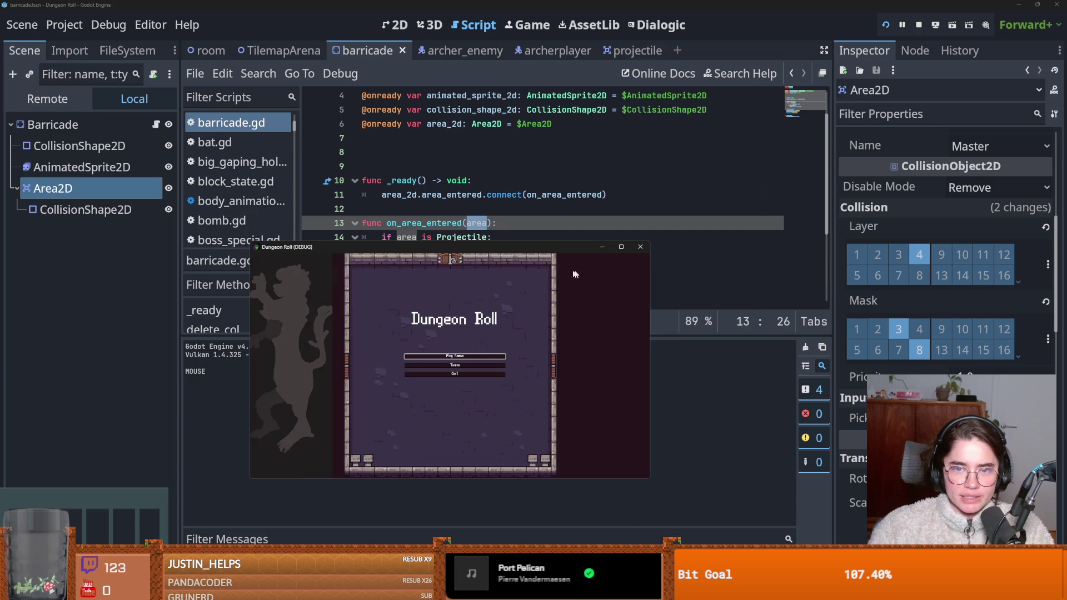
key(F5)
click(208, 50)
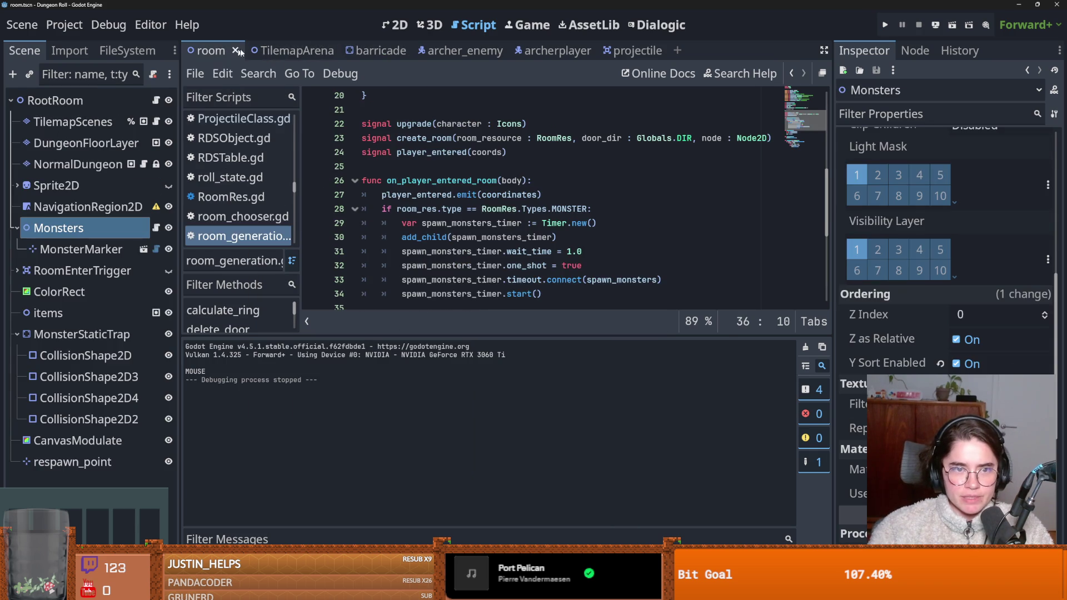
Step: Filter the file browser for 'root' and open root_room.tscn
click(395, 25)
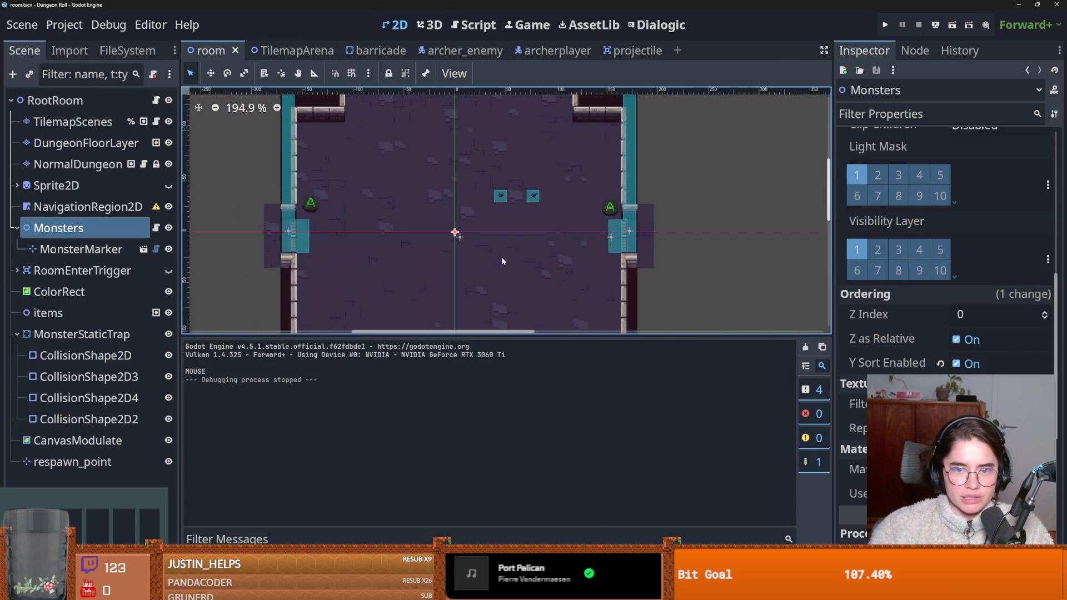
click(127, 51)
click(92, 98)
key(BackSpace)
text(aroot)
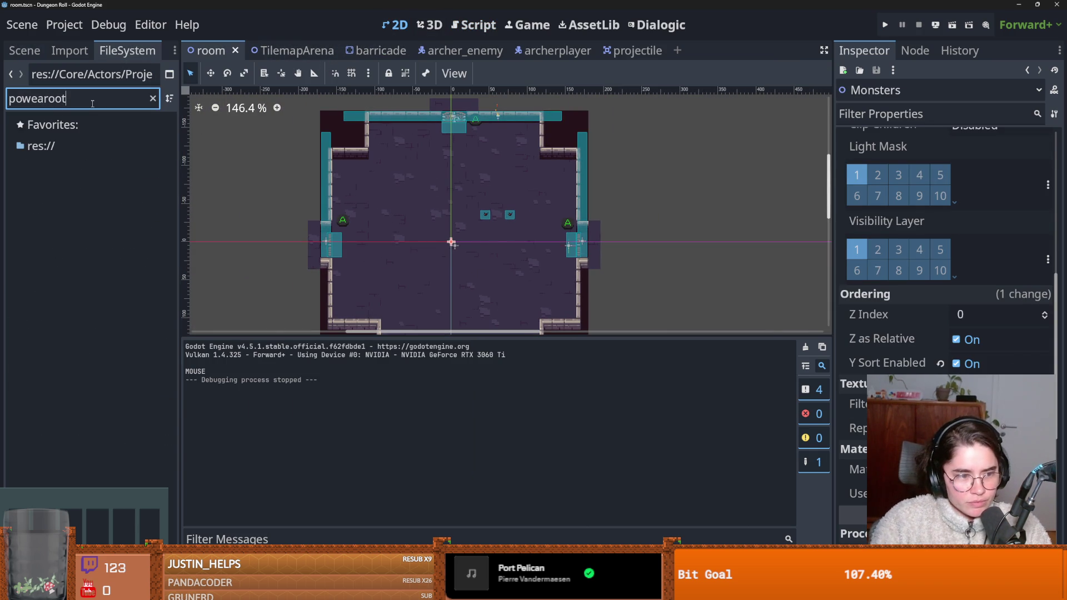
key(ctrl+a)
text(root)
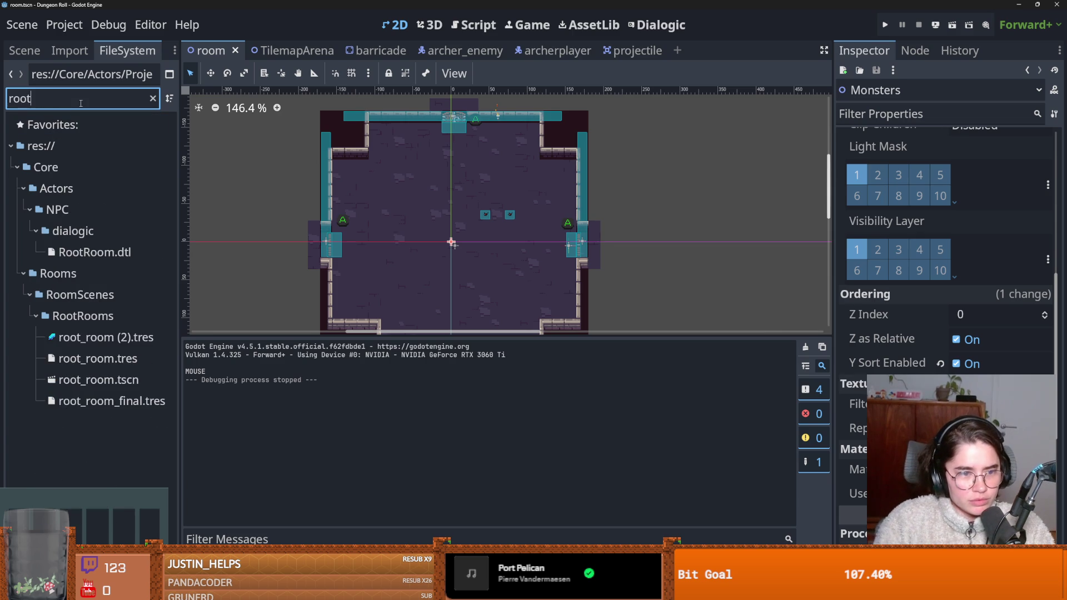
double_click(89, 380)
Step: Attempt to delete MonsterMarker in root_room and dismiss the inherited-node error
scroll(416, 176, down, 3)
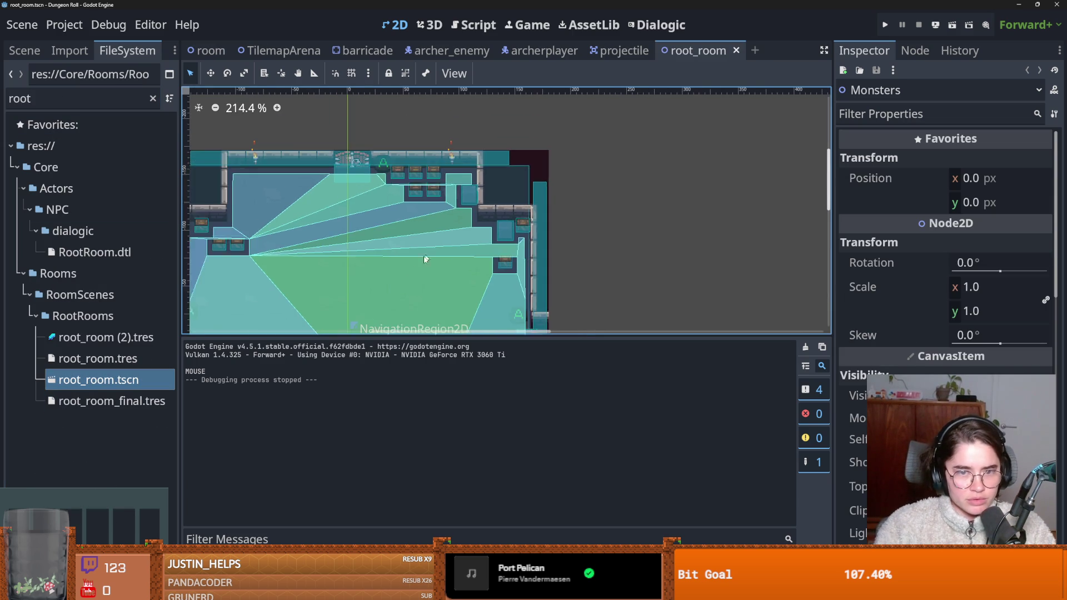
click(24, 50)
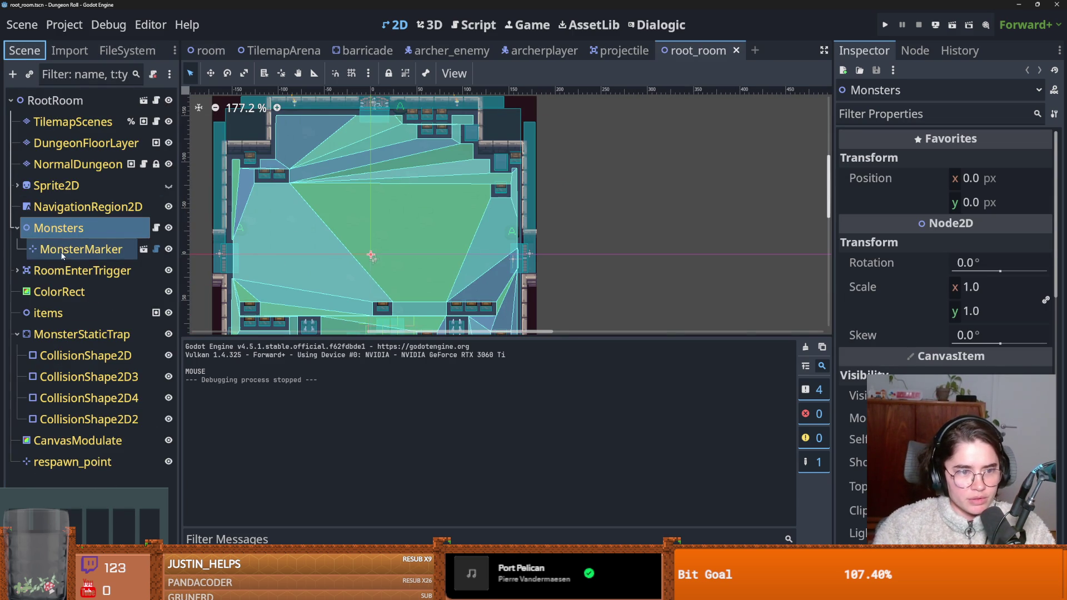
click(52, 315)
right_click(78, 250)
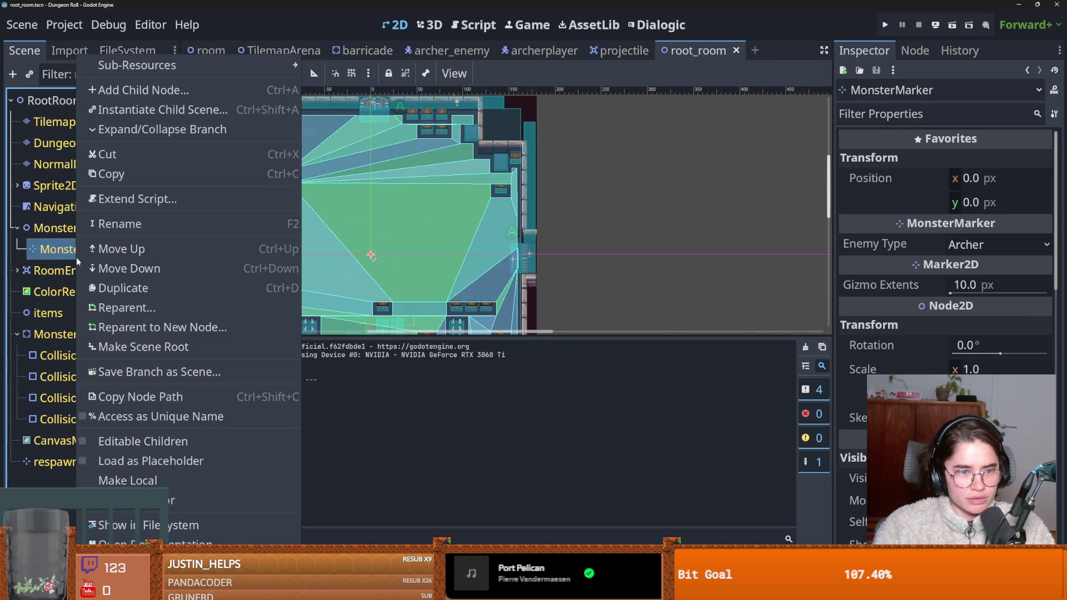
click(128, 480)
click(600, 312)
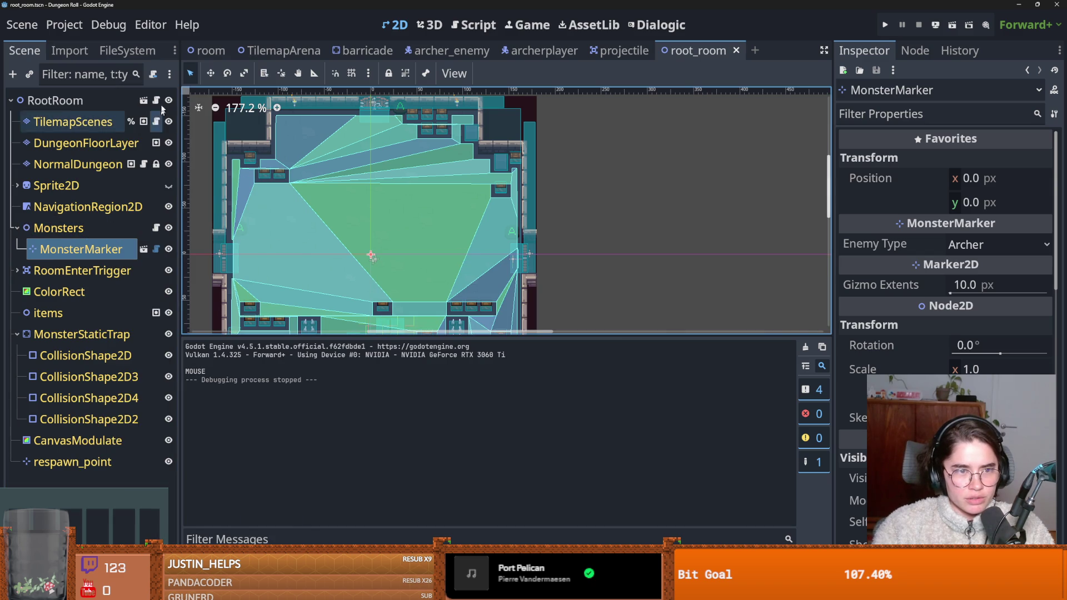
Step: Delete MonsterMarker from the base room scene and save it
click(143, 101)
right_click(114, 249)
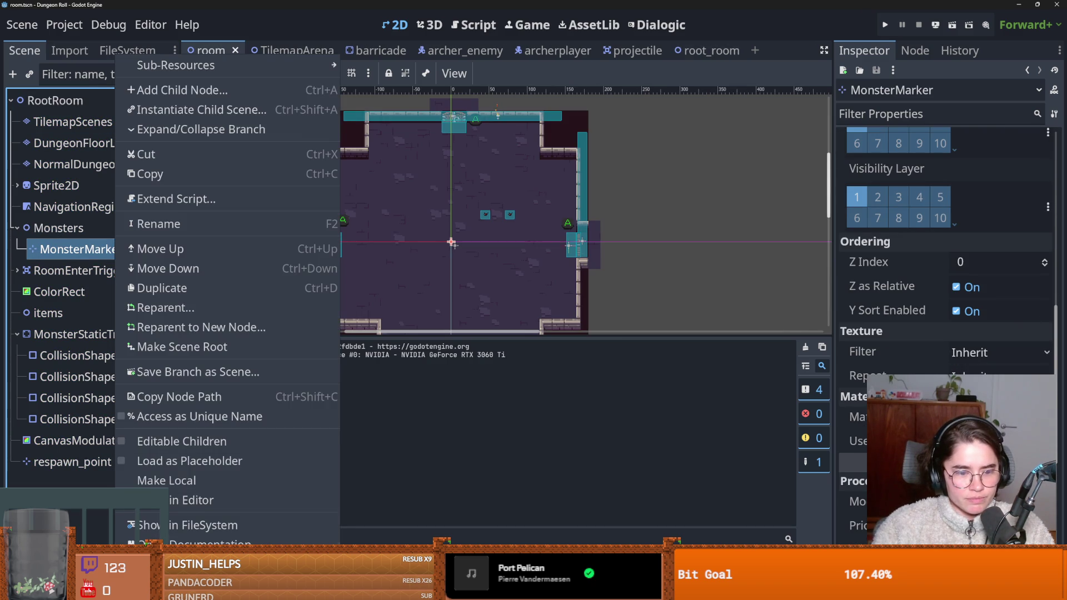
click(144, 539)
click(494, 314)
key(ctrl+s)
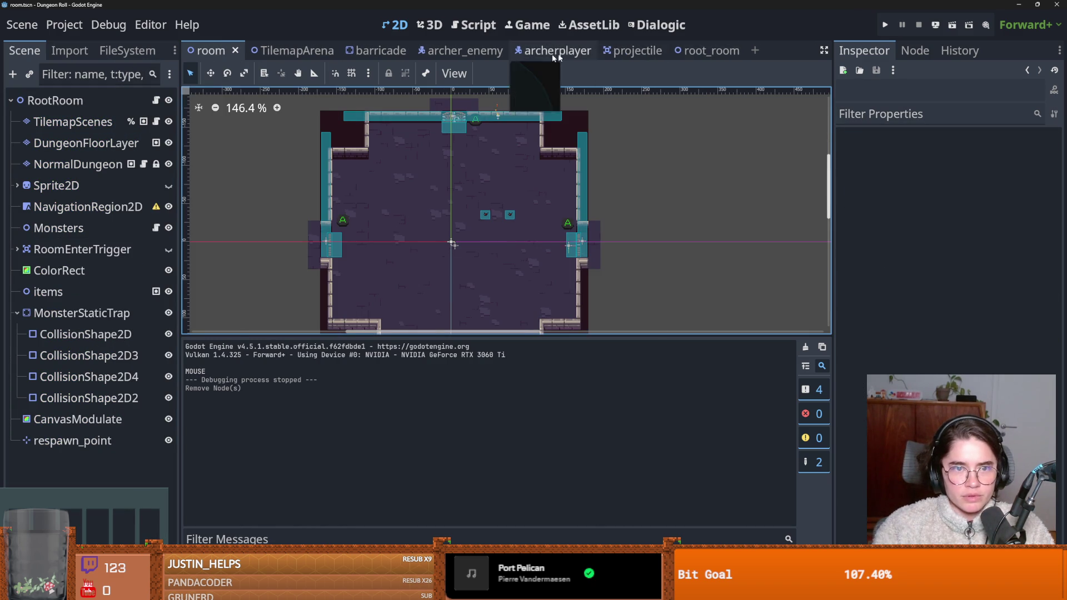
Step: Instance the barricade scene under items in root_room at (38, -31), save, and run the game
click(707, 53)
click(49, 292)
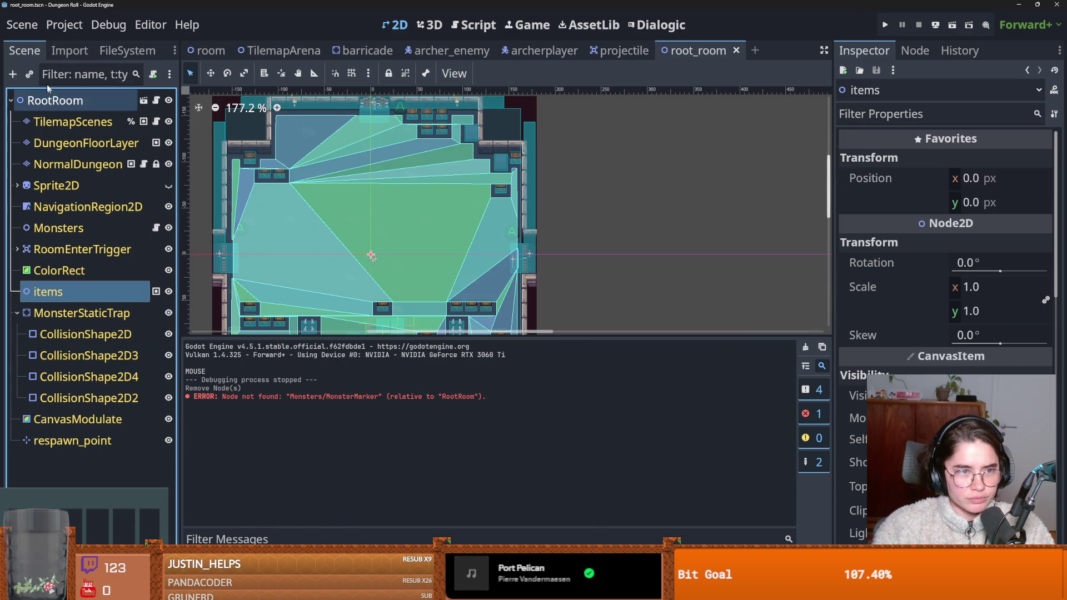
click(29, 74)
text(bar)
key(Return)
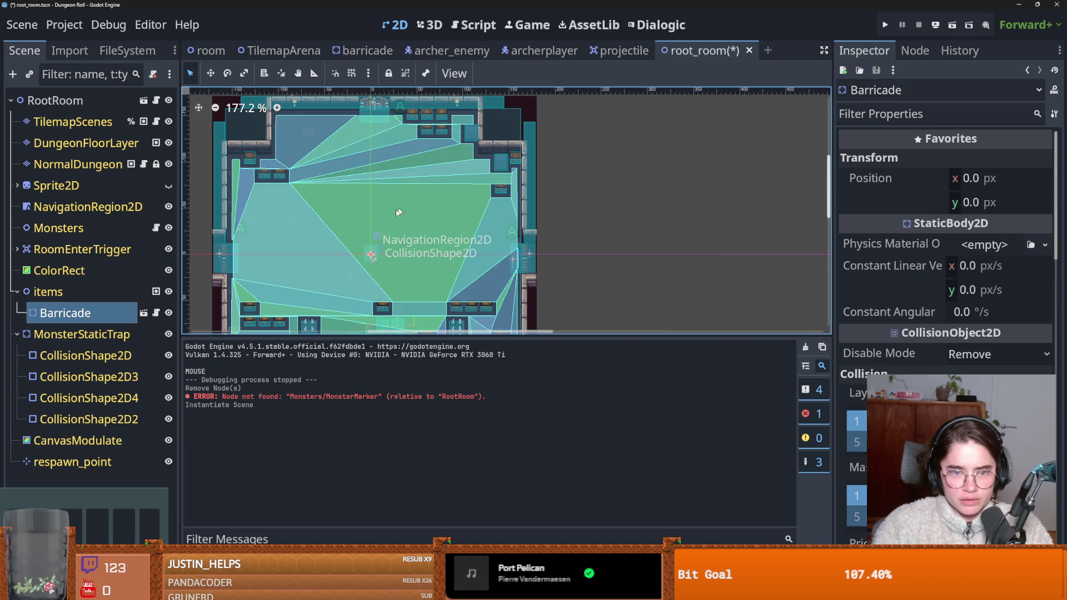
drag(371, 255, 407, 225)
key(ctrl+s)
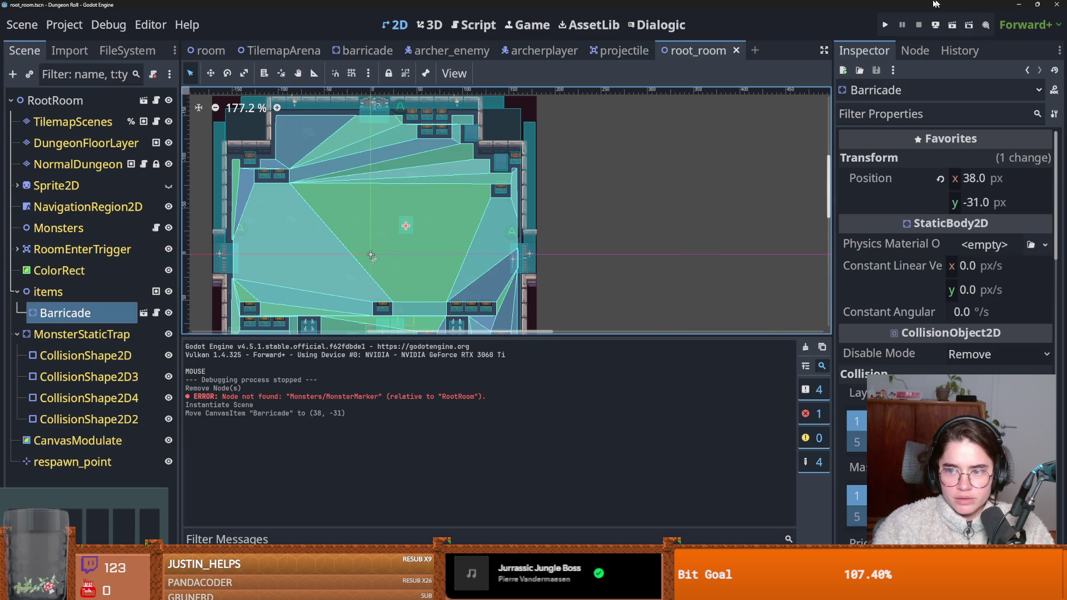
click(886, 25)
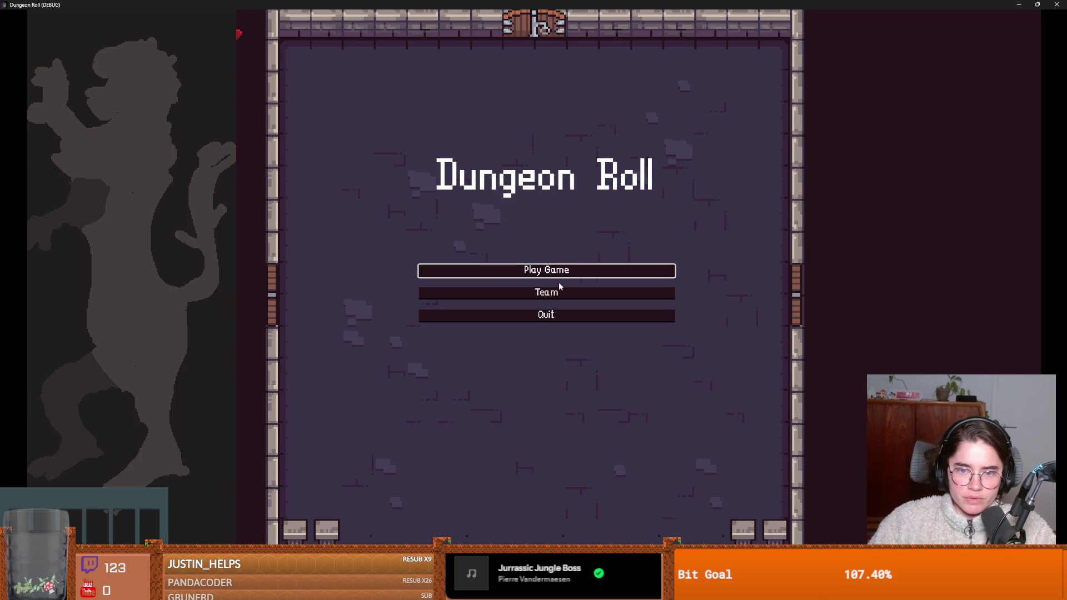
Step: Start an Archer run, walk toward the barricade, then shrink and close the game window
click(560, 271)
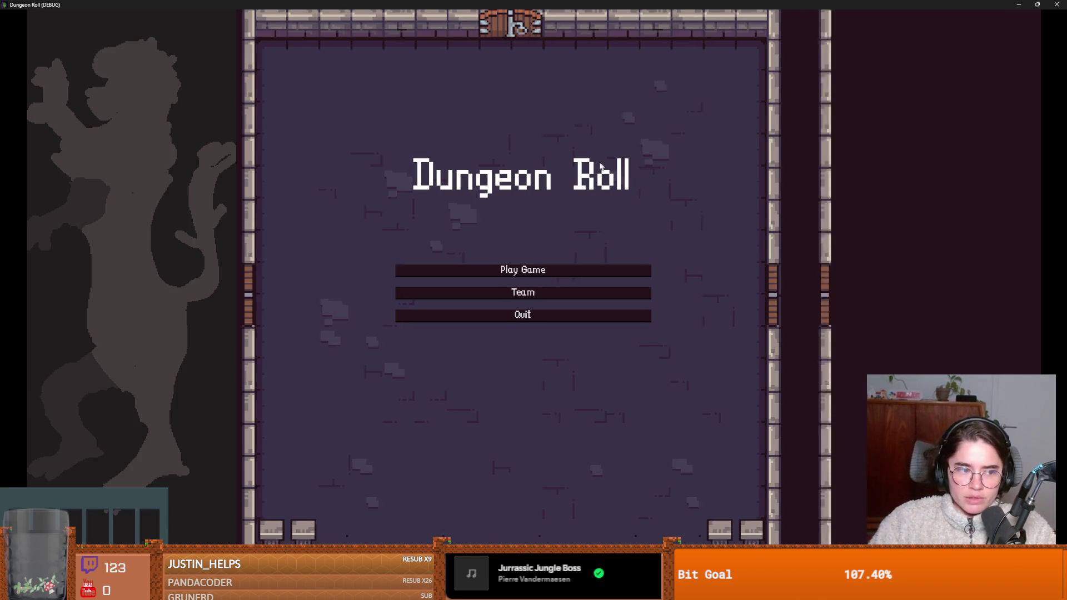
click(587, 208)
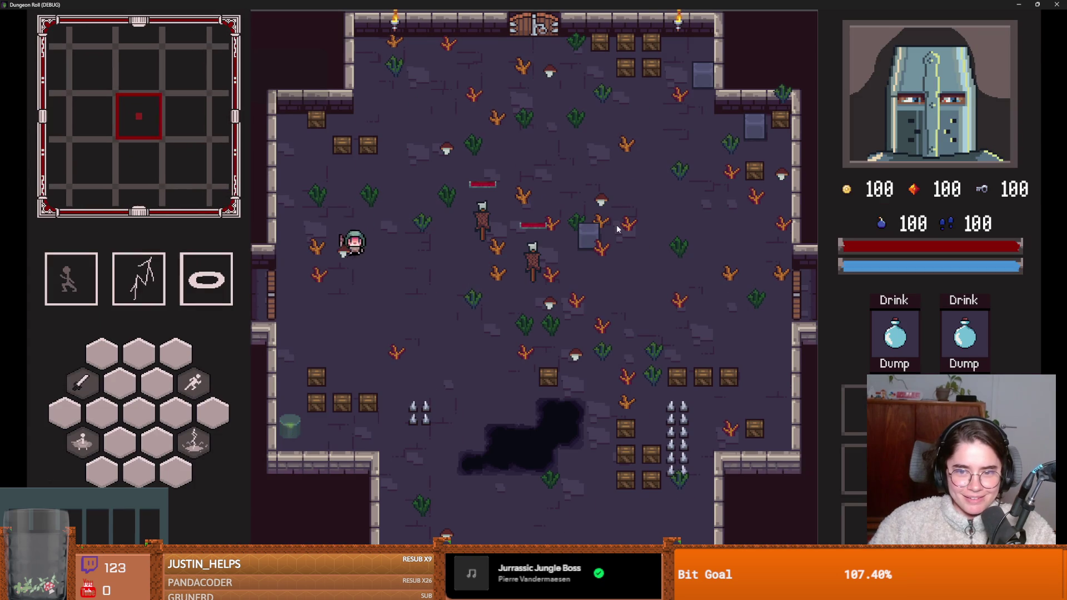
key(d)
key(w)
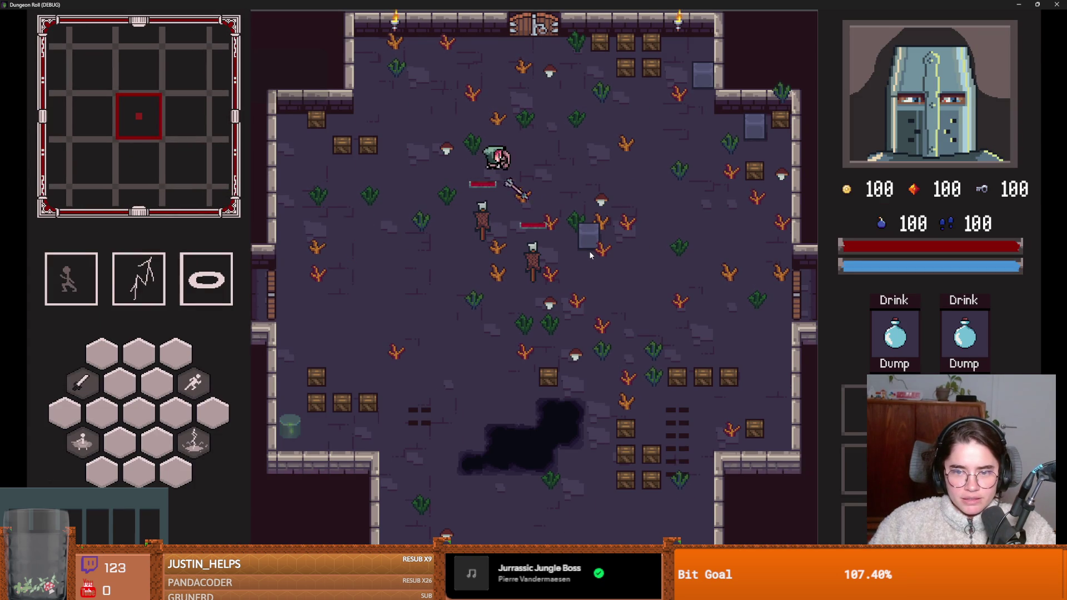
key(super+Down)
click(703, 194)
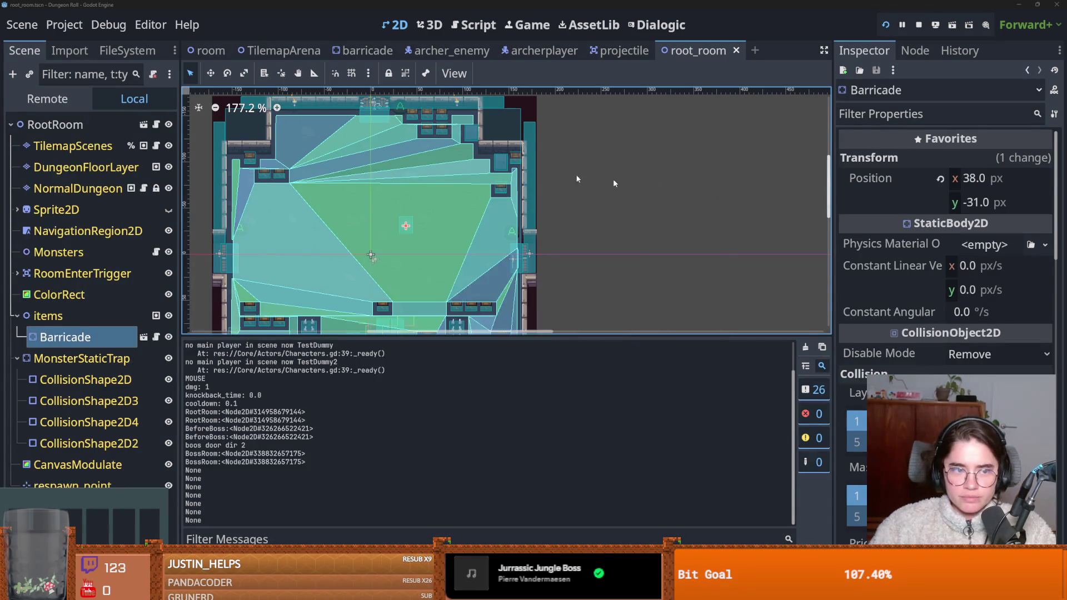
Step: Save root_room and switch to the barricade scene
key(ctrl+s)
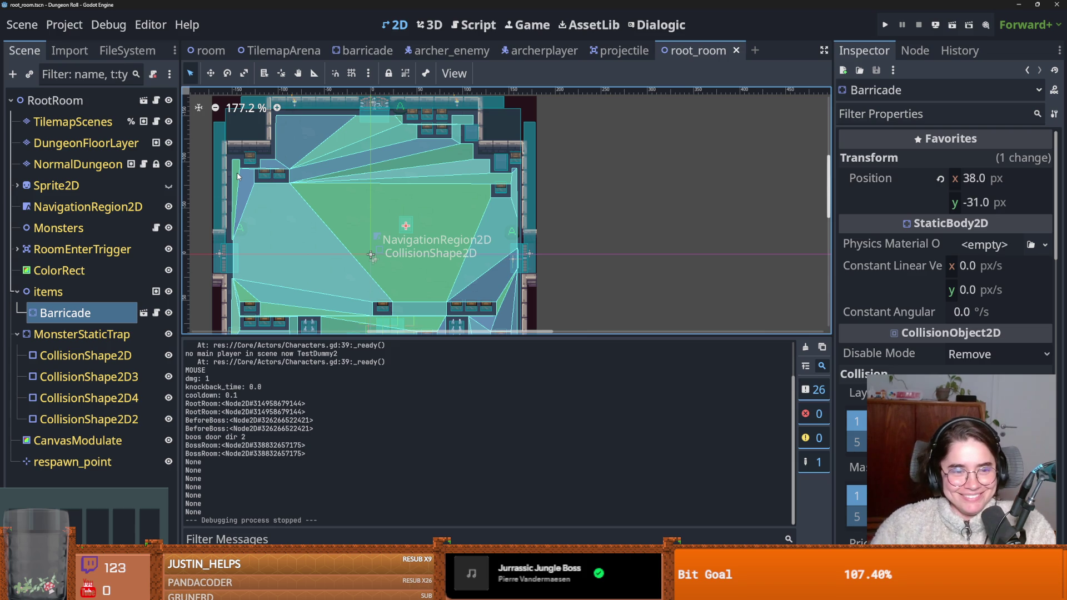
key(ctrl+s)
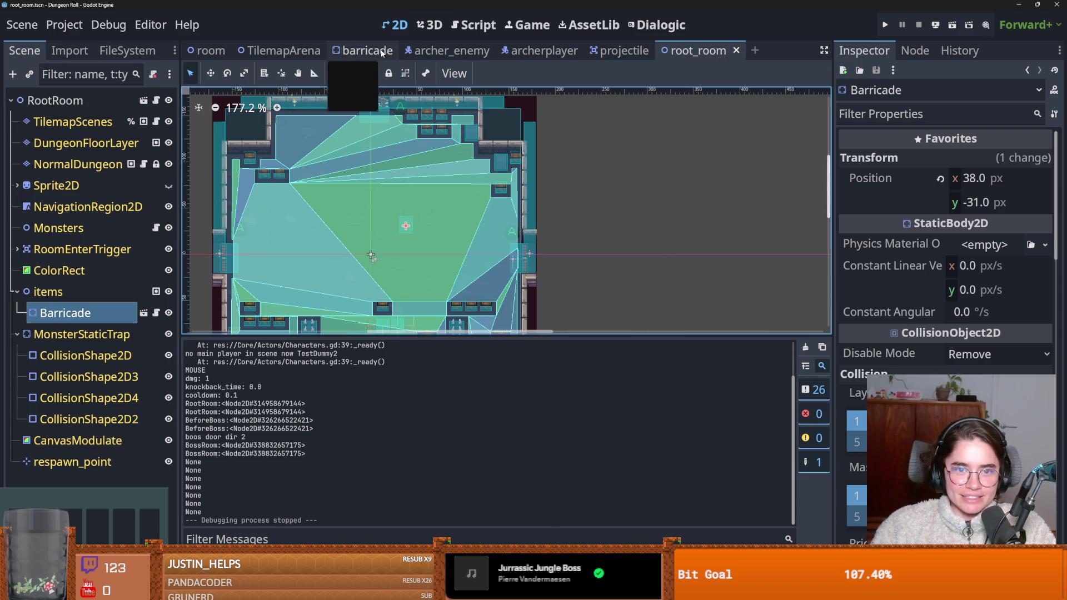
click(364, 50)
Step: Add the PlayerHitbox layer 5 to the Area2D's collision layers and save
scroll(392, 221, down, 1)
key(ctrl+s)
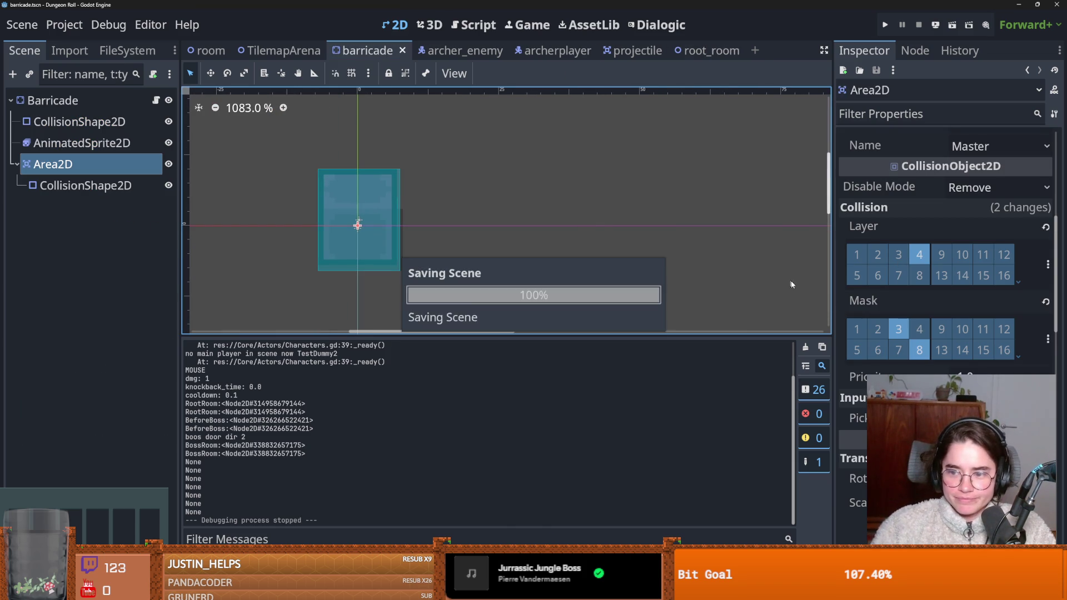
click(1048, 265)
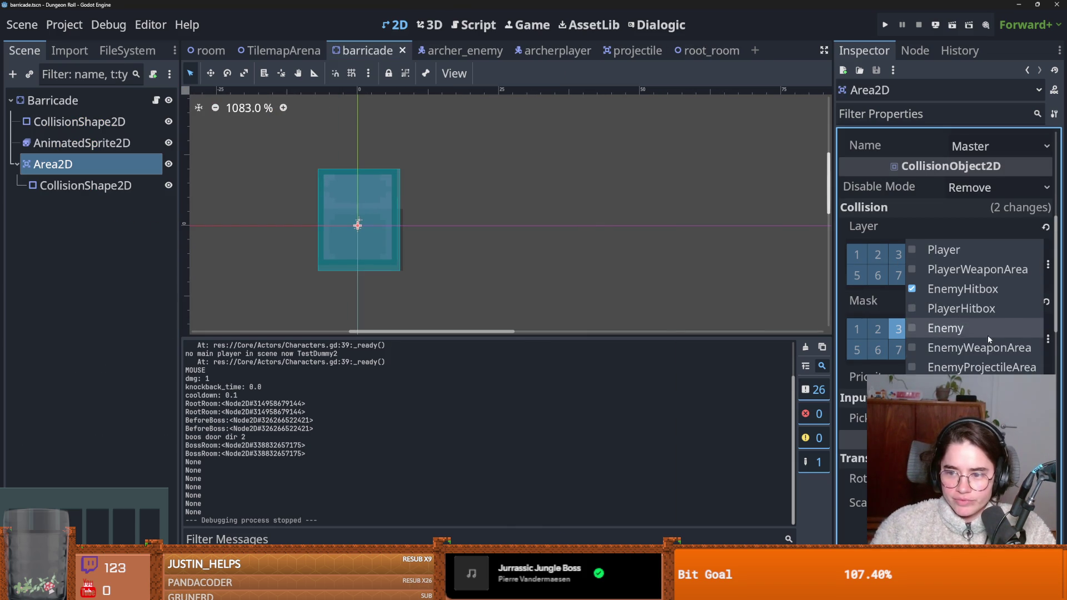
click(973, 309)
click(880, 230)
key(ctrl+s)
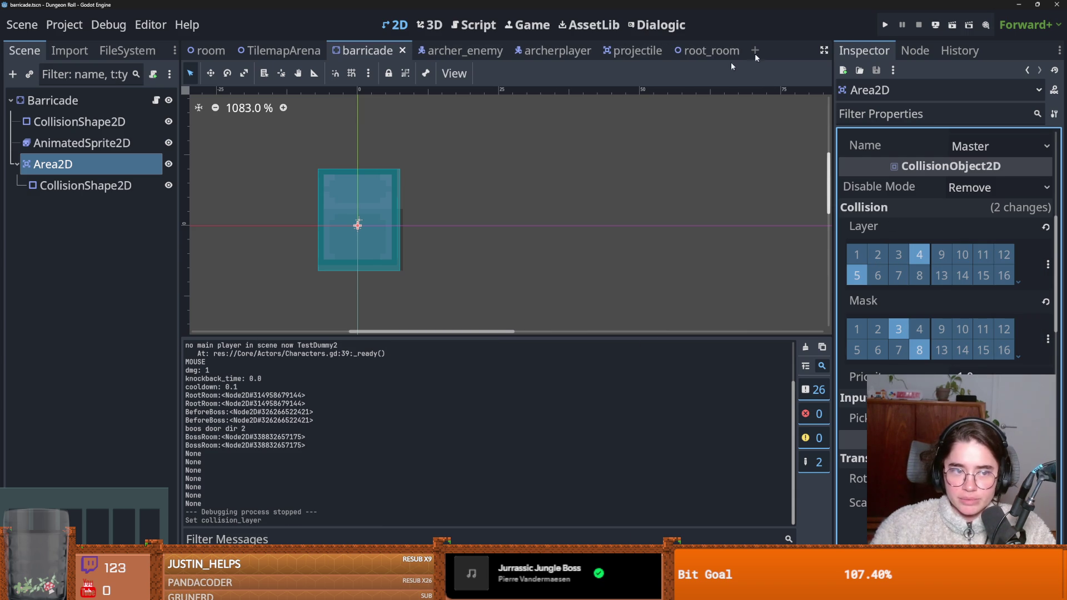
Step: Check the Area2D's mask layers, then run the game
click(1047, 340)
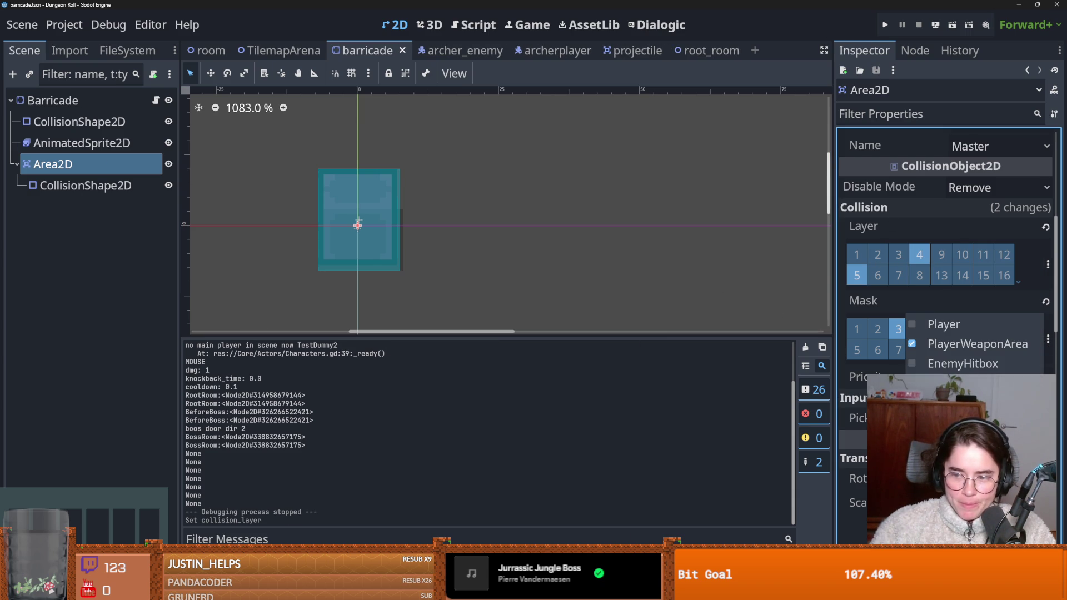
click(959, 297)
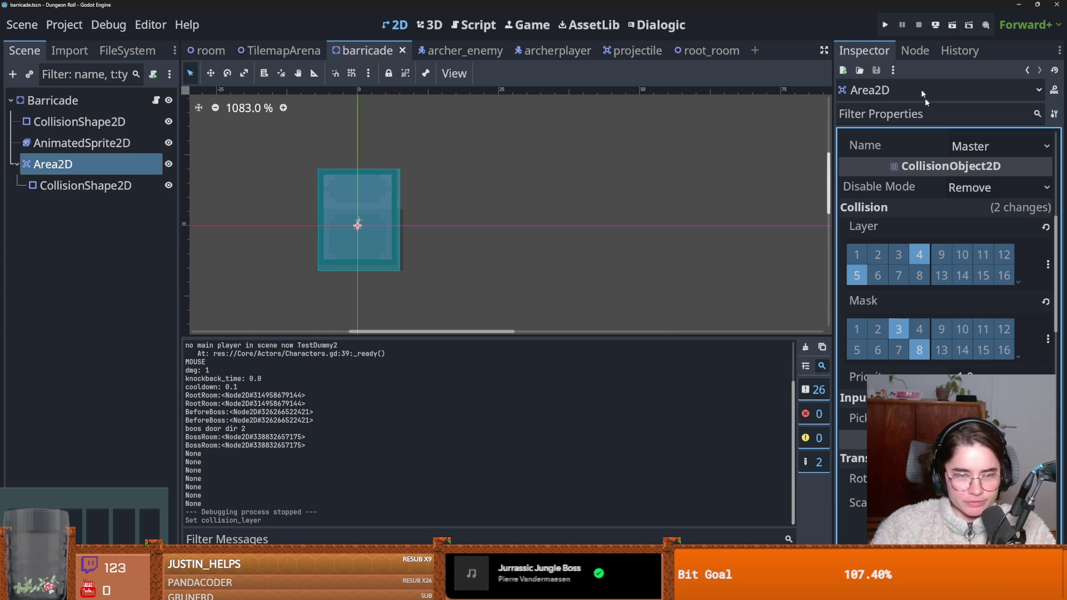
click(889, 25)
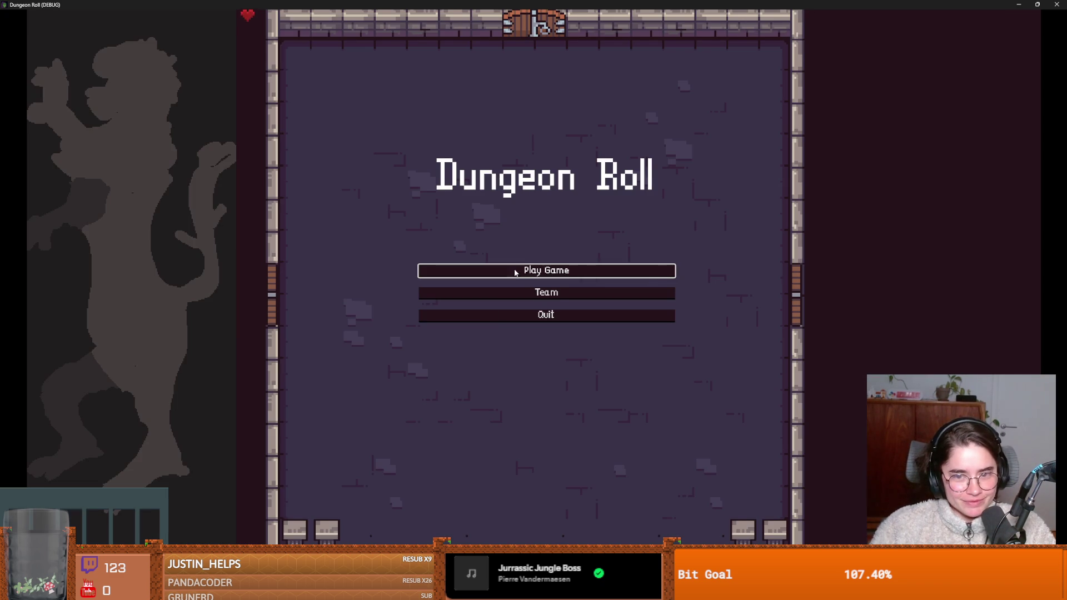
Step: Start a new run, move the archer up-right and fire two arrows at the barricade
click(448, 271)
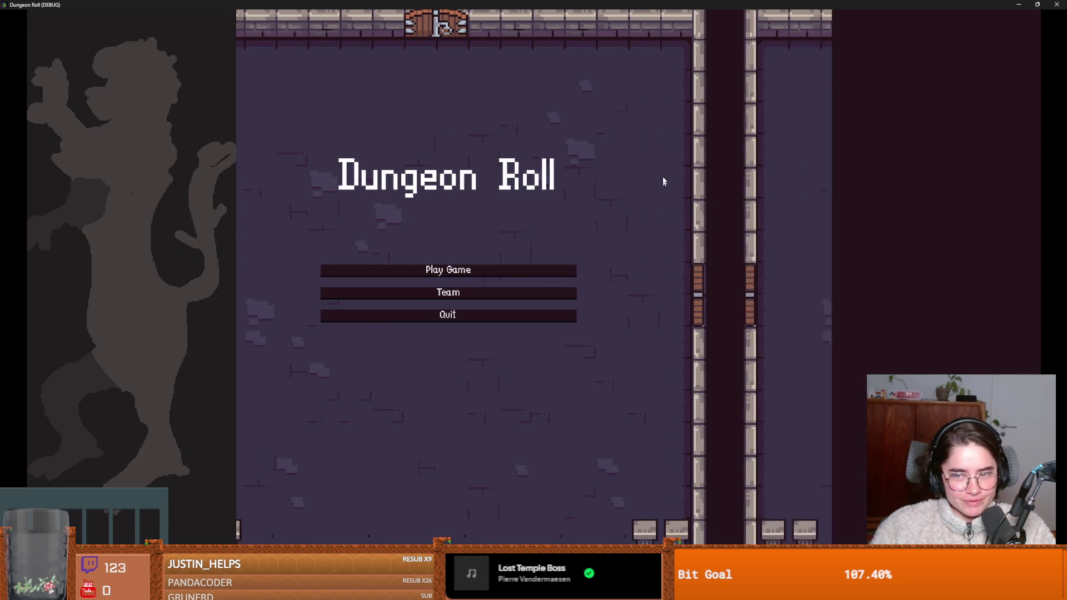
click(613, 181)
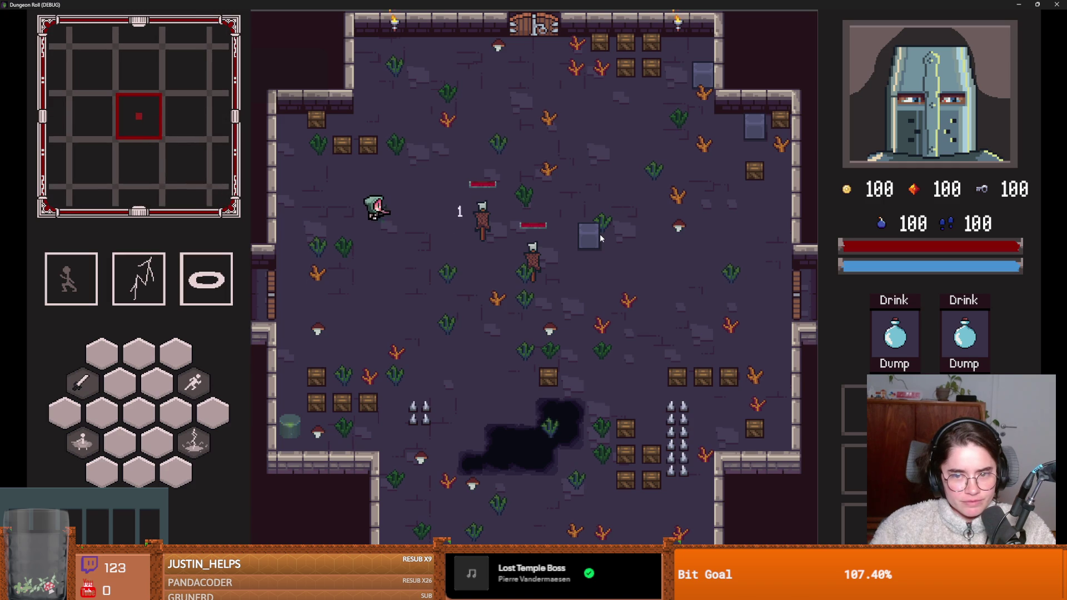
key(w)
key(d)
click(598, 237)
click(596, 240)
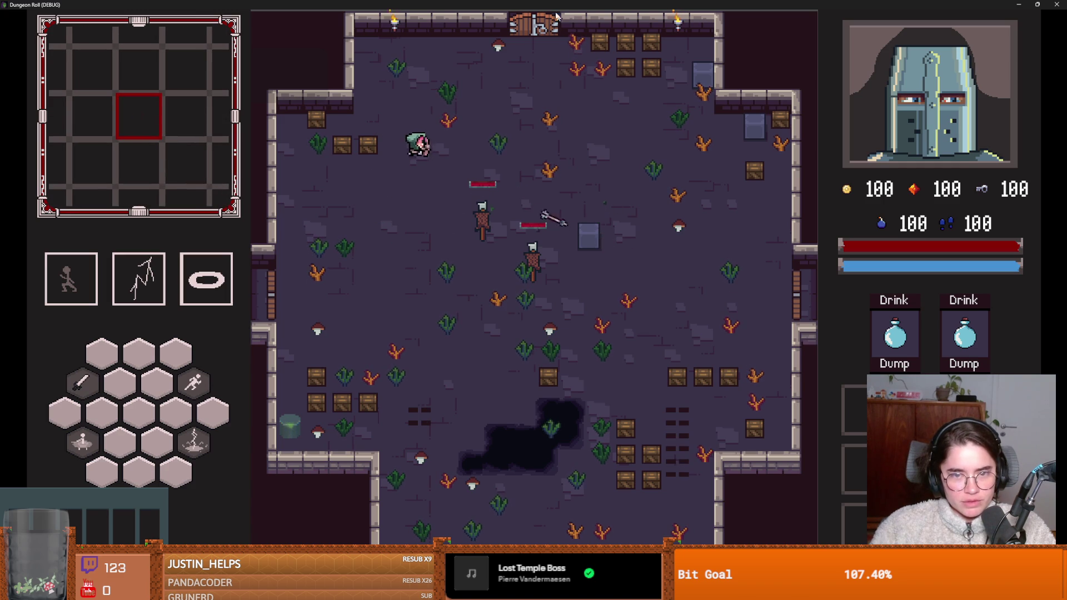
key(super+Down)
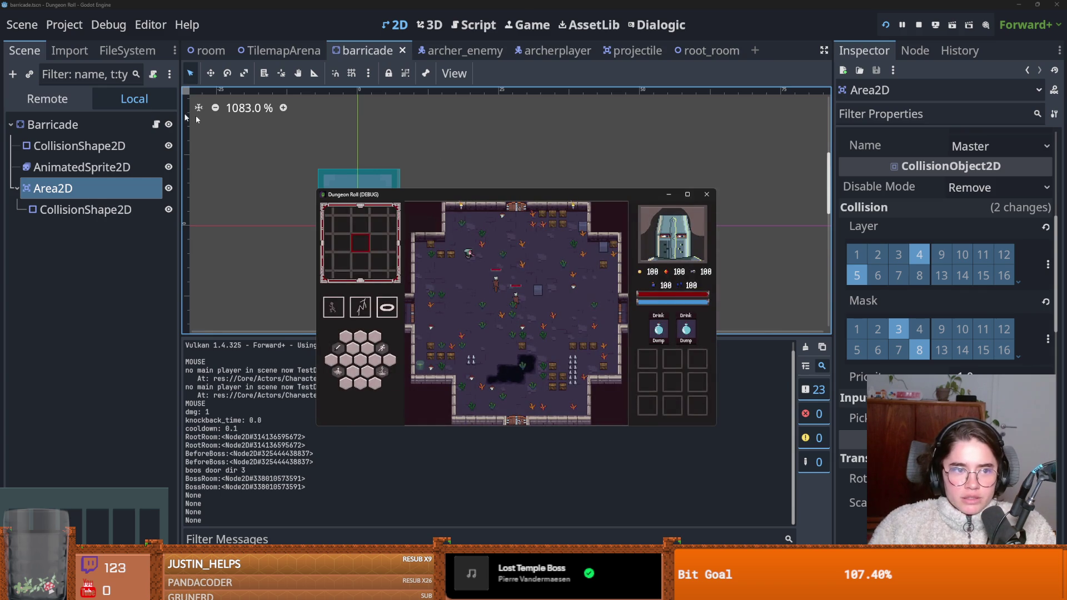
Step: Inspect the arena node's children in the Remote tree, then close the game window
click(63, 95)
click(18, 337)
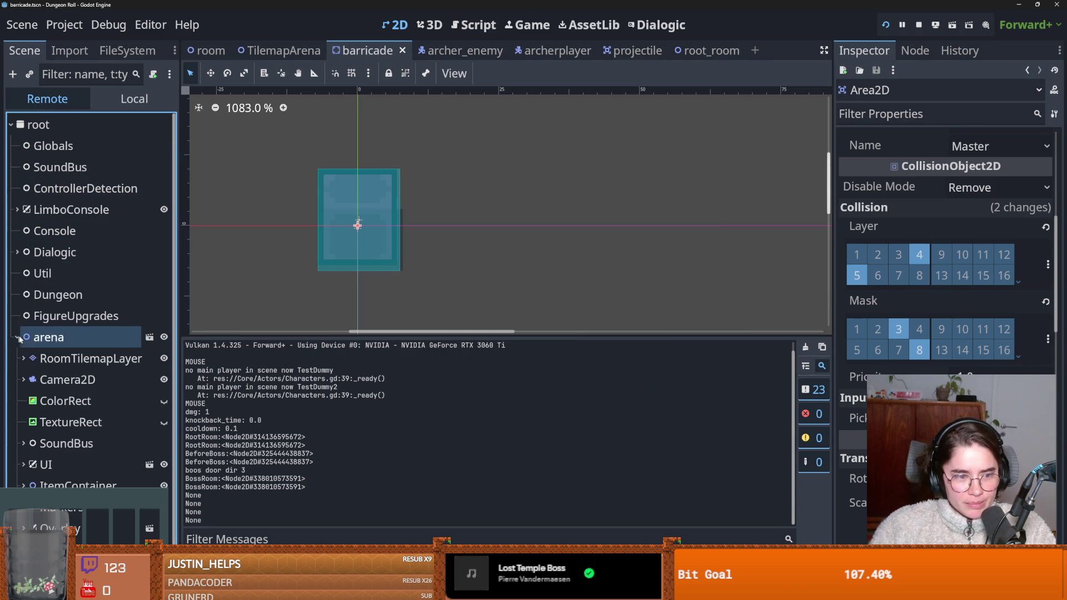
scroll(79, 376, down, 1)
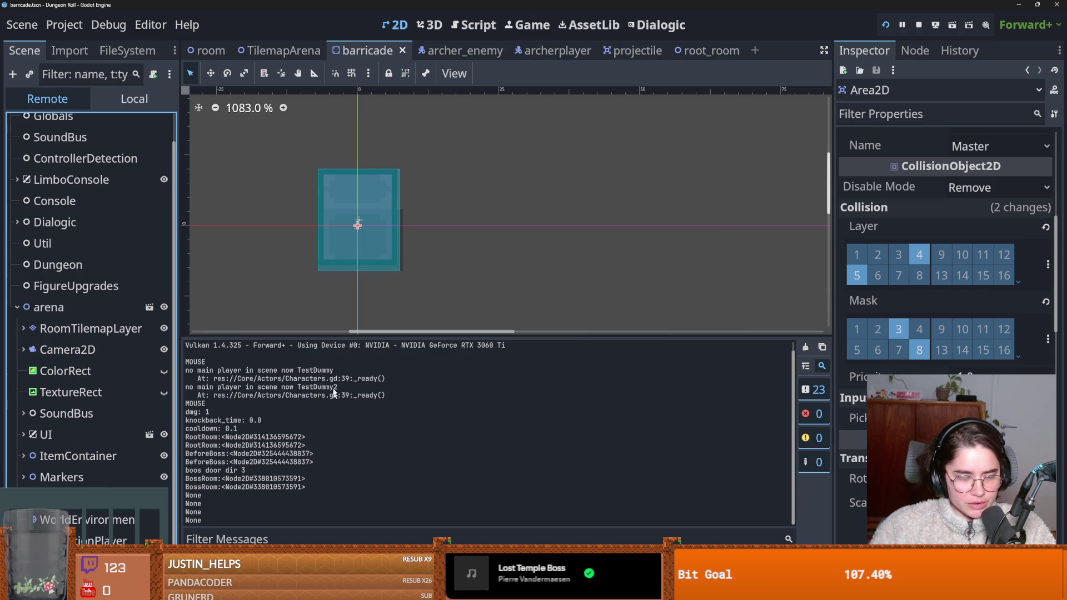
key(alt+Tab)
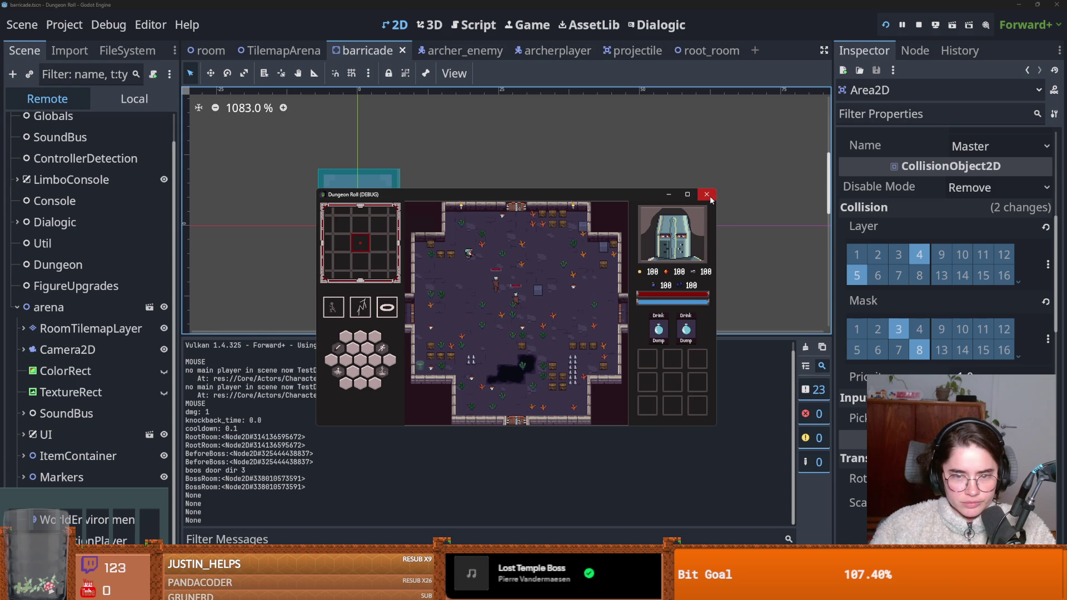
click(707, 195)
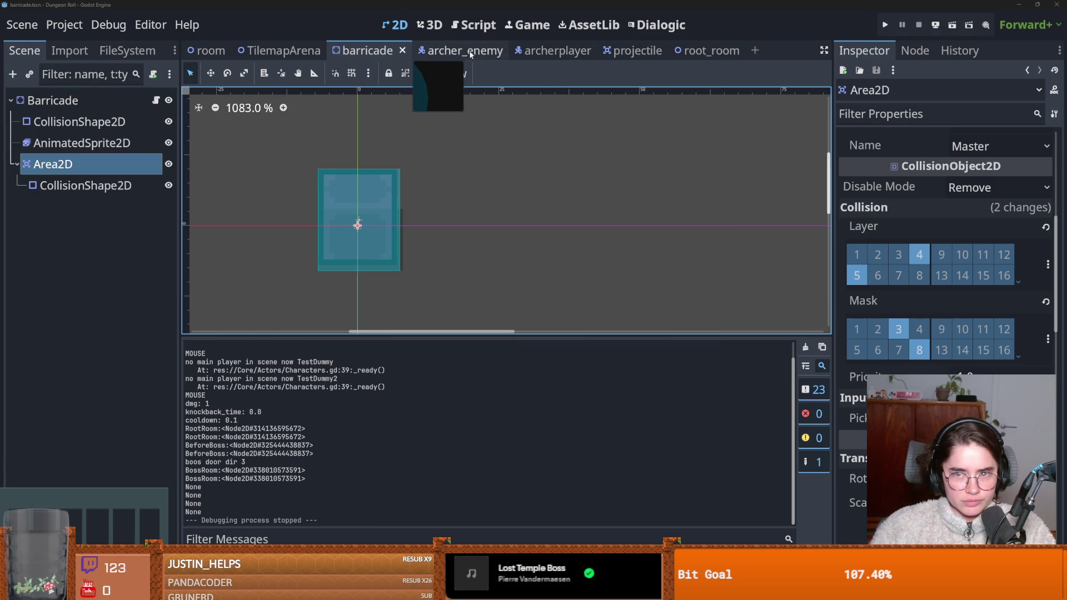
Step: Flip through the projectile, archer_enemy and archerplayer scene tabs
click(628, 50)
click(439, 51)
click(561, 50)
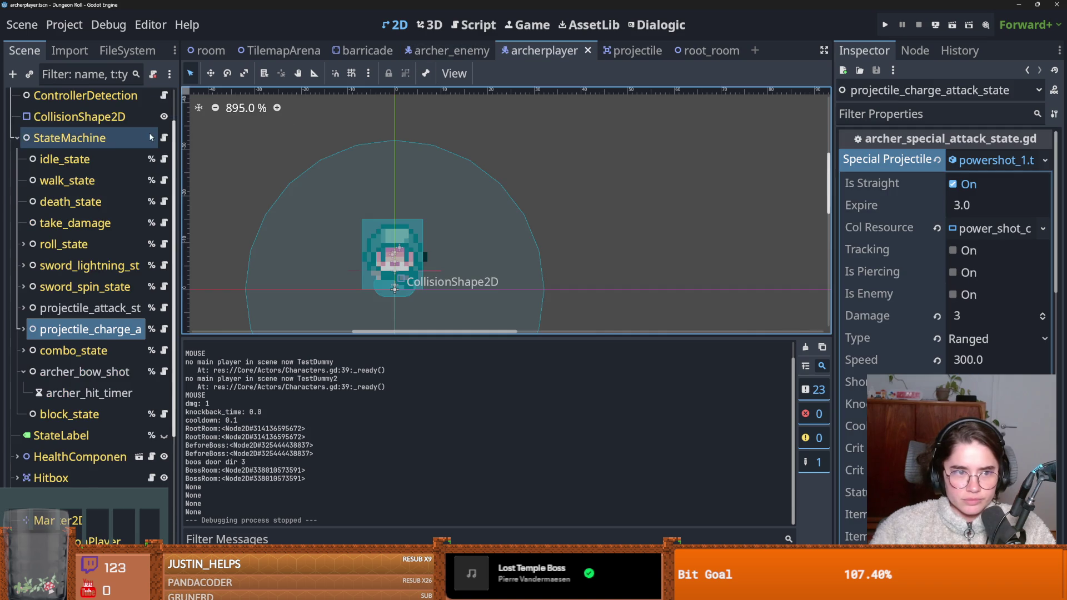
scroll(111, 178, up, 2)
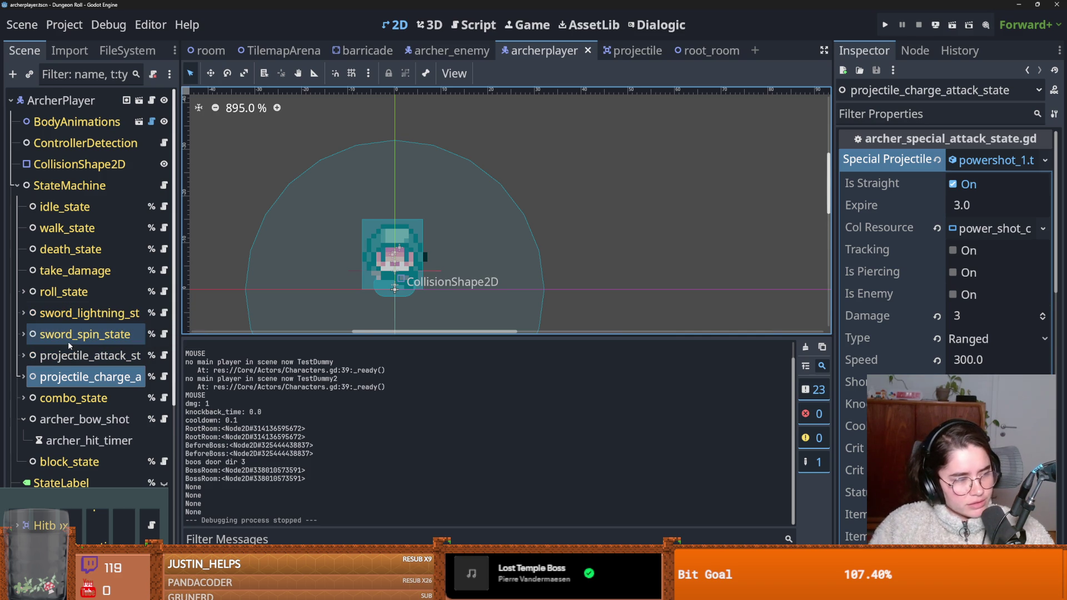
Step: Select projectile_attack_state, widen the Inspector and open its script archer_attack.gd
click(111, 356)
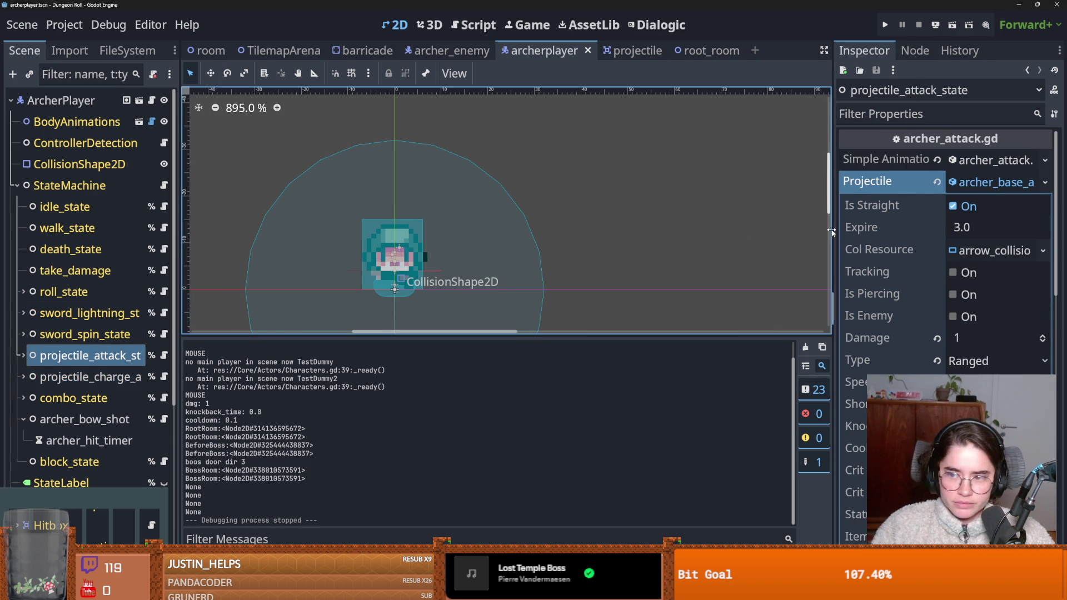
drag(833, 265, 645, 265)
click(953, 183)
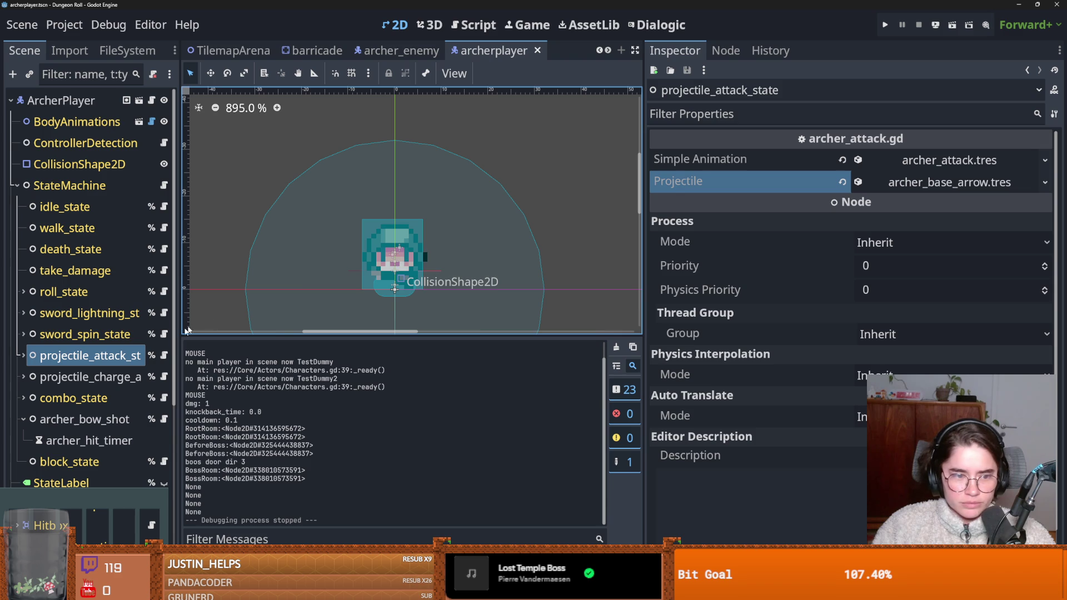
click(164, 356)
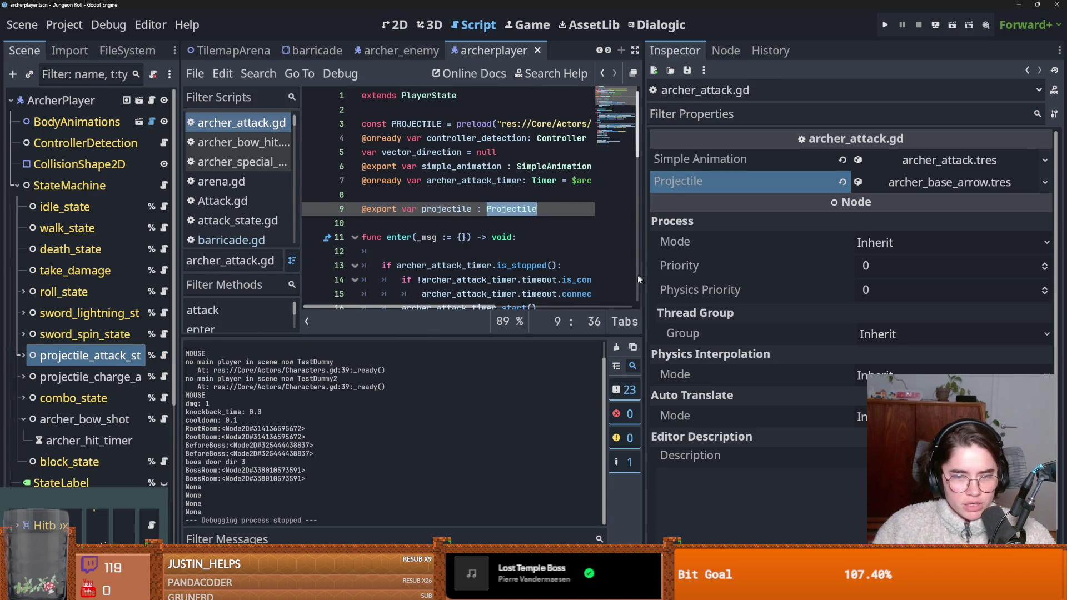
Step: Enlarge the code area and read through shoot(), highlighting the uses of item_node
drag(412, 336, 411, 414)
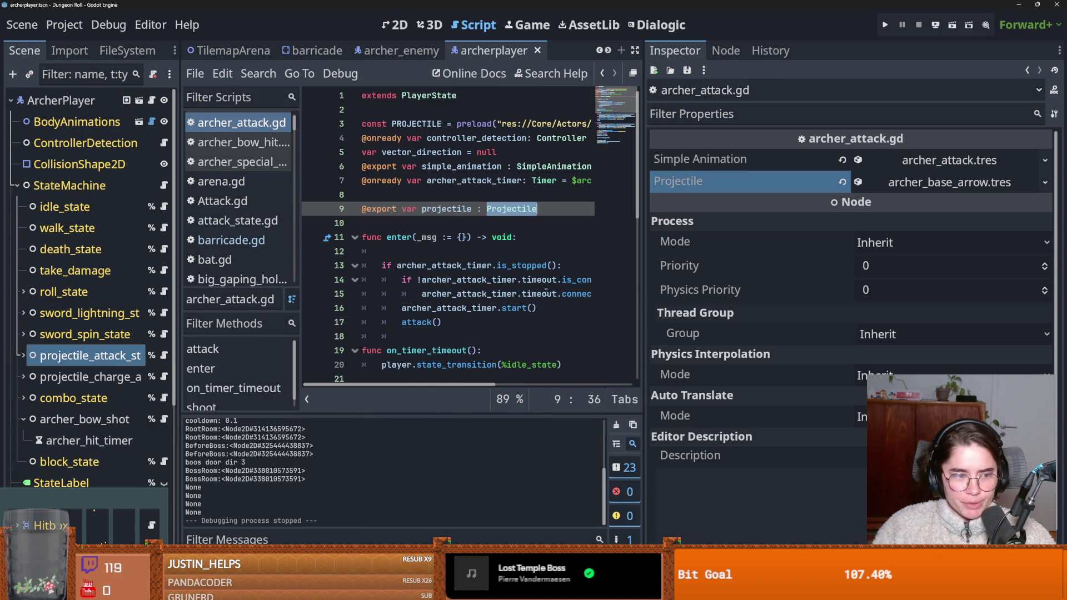
drag(645, 301, 857, 300)
scroll(575, 273, down, 7)
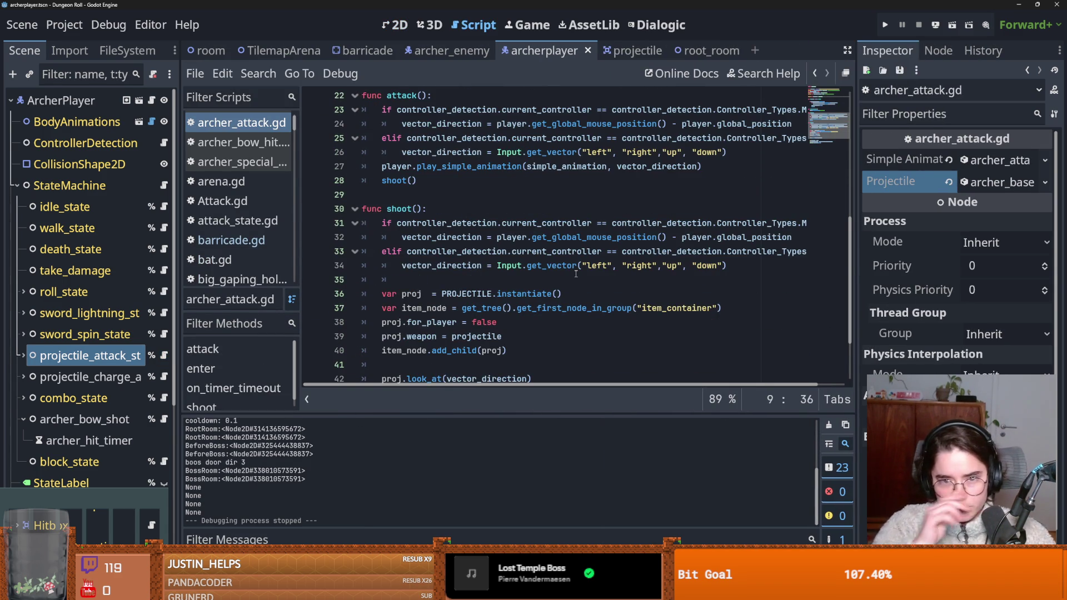
scroll(443, 244, down, 1)
double_click(429, 264)
double_click(412, 309)
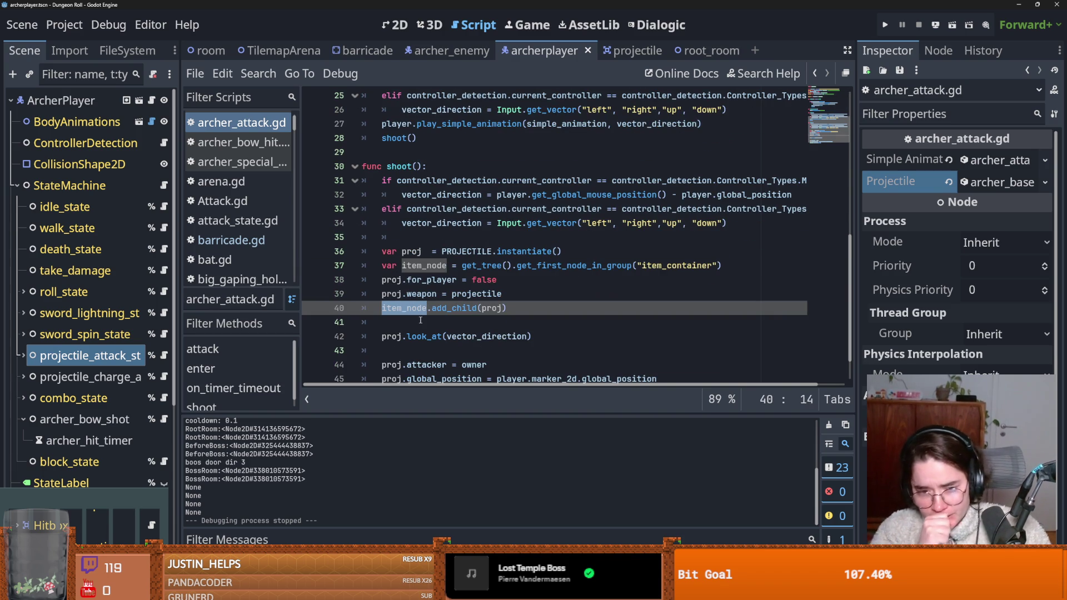
scroll(421, 322, down, 1)
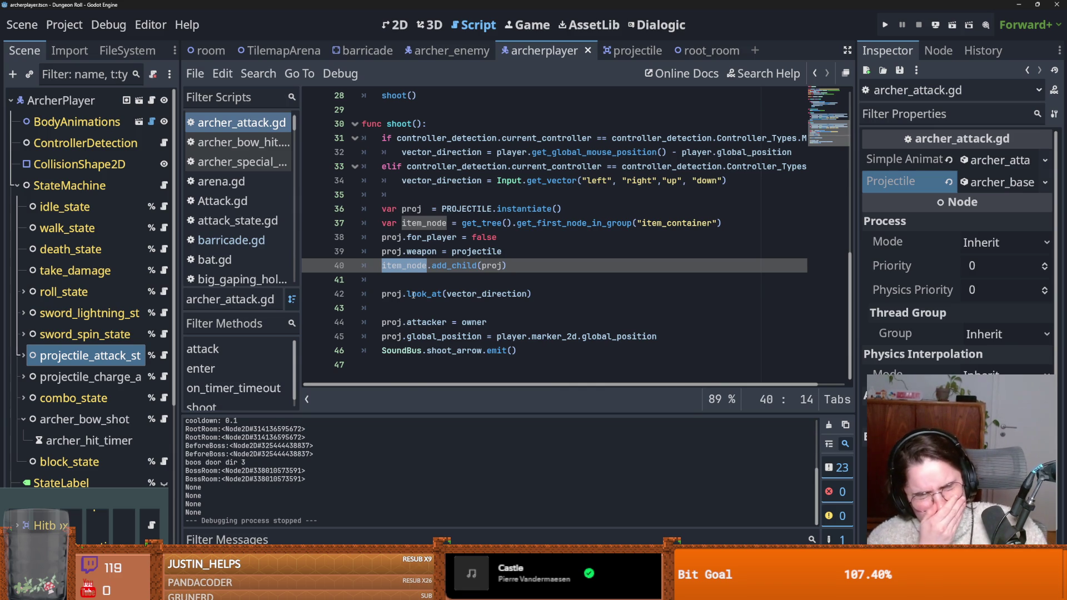
Step: Switch to projectile.gd's collision setup and run the project
click(637, 49)
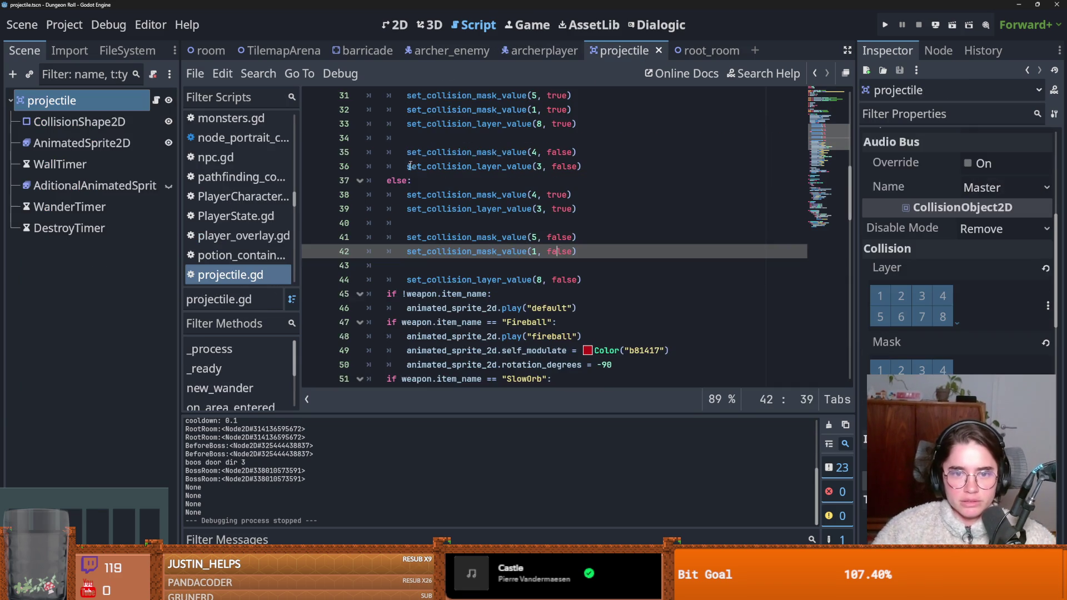
scroll(431, 201, up, 4)
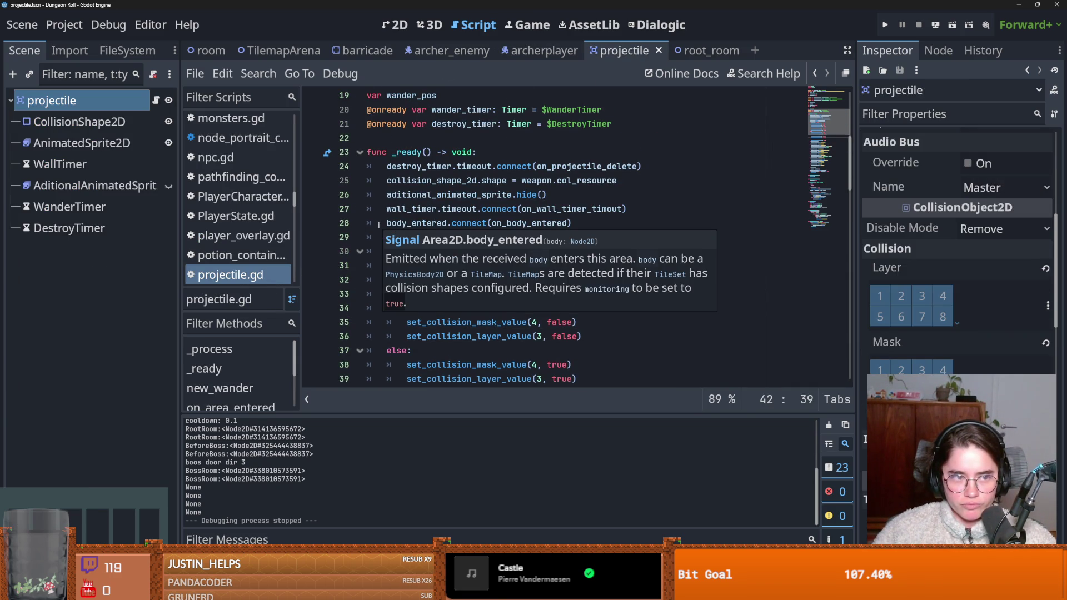
click(884, 25)
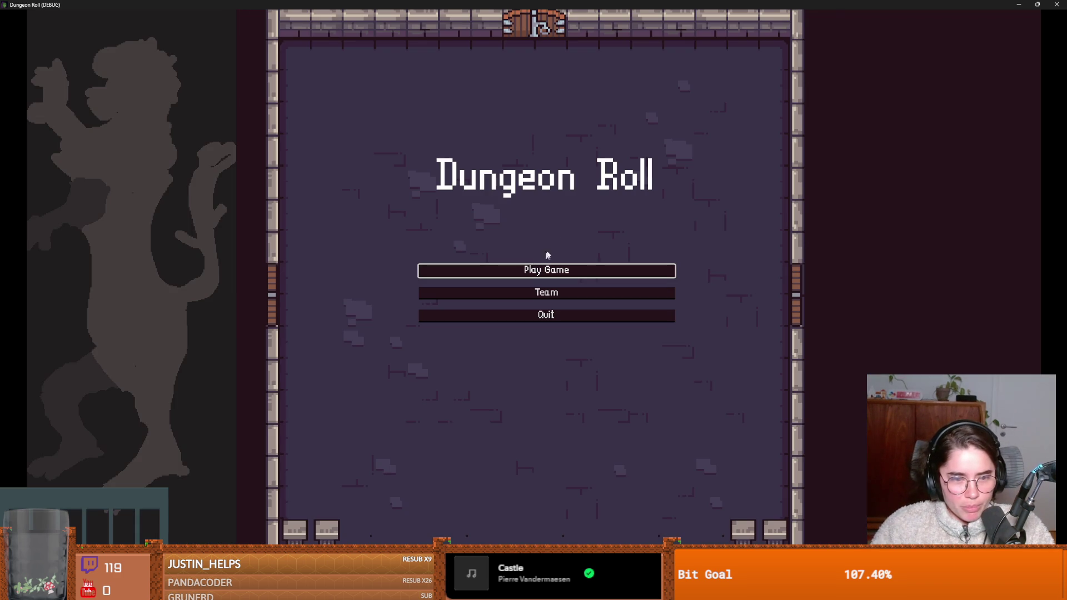
Step: Start a new run as the Archer and walk across the first room
click(550, 269)
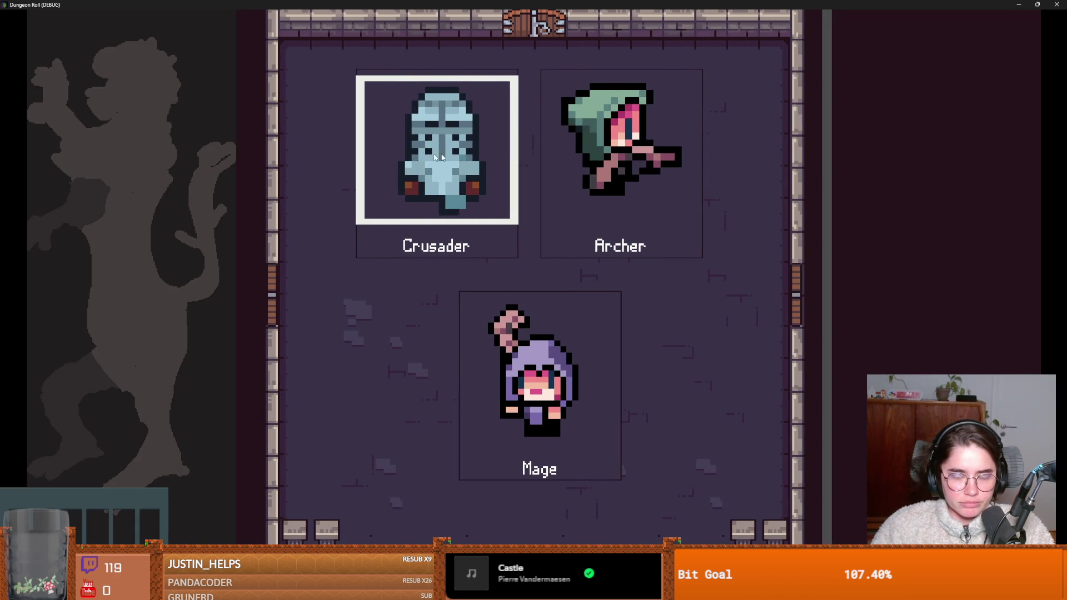
click(562, 167)
key(w+d)
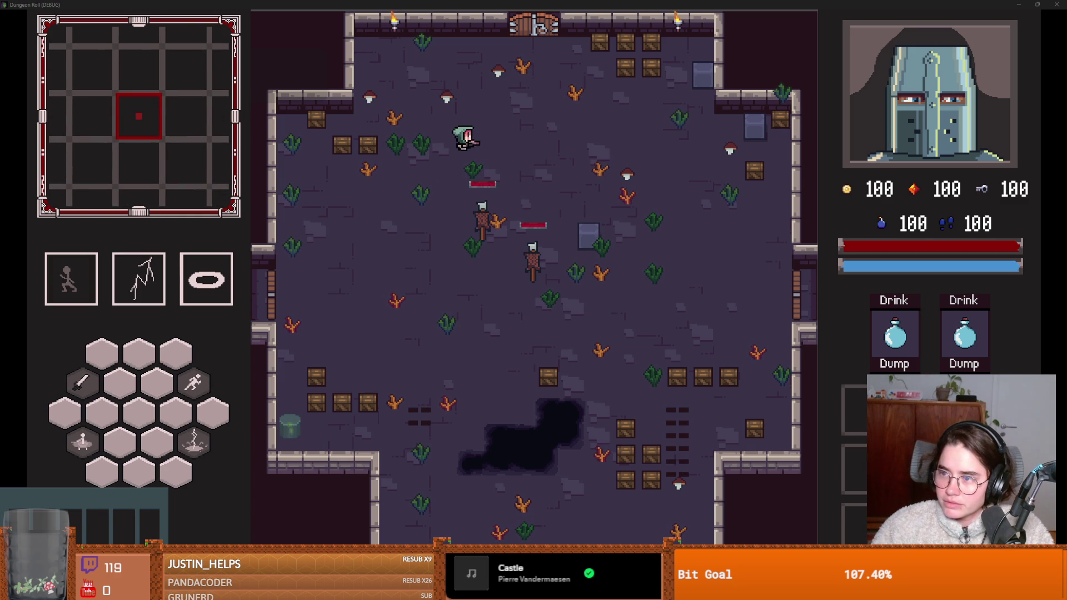
key(alt+Tab)
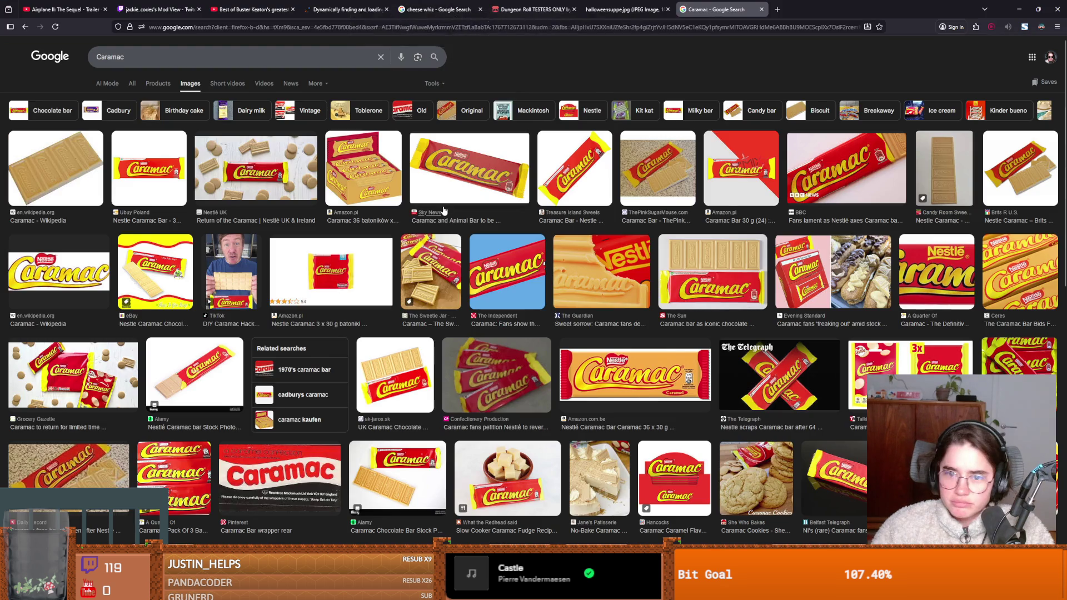
Step: Preview the Ubuy, Amazon.pl, Nestlé UK and The Sun Caramac images, then return to the game
click(163, 176)
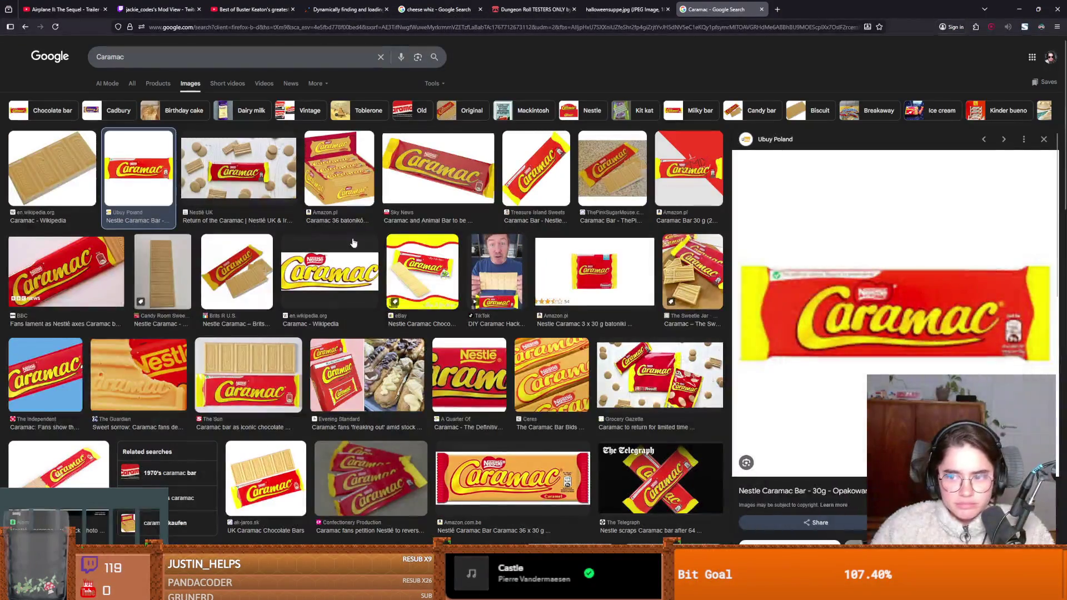
click(322, 193)
click(287, 186)
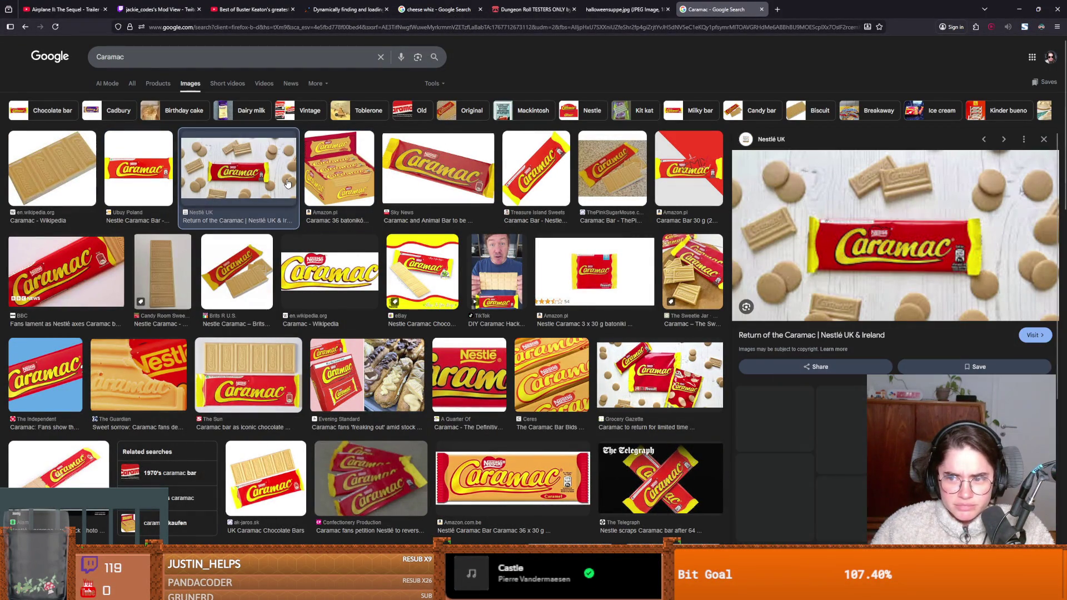
click(255, 357)
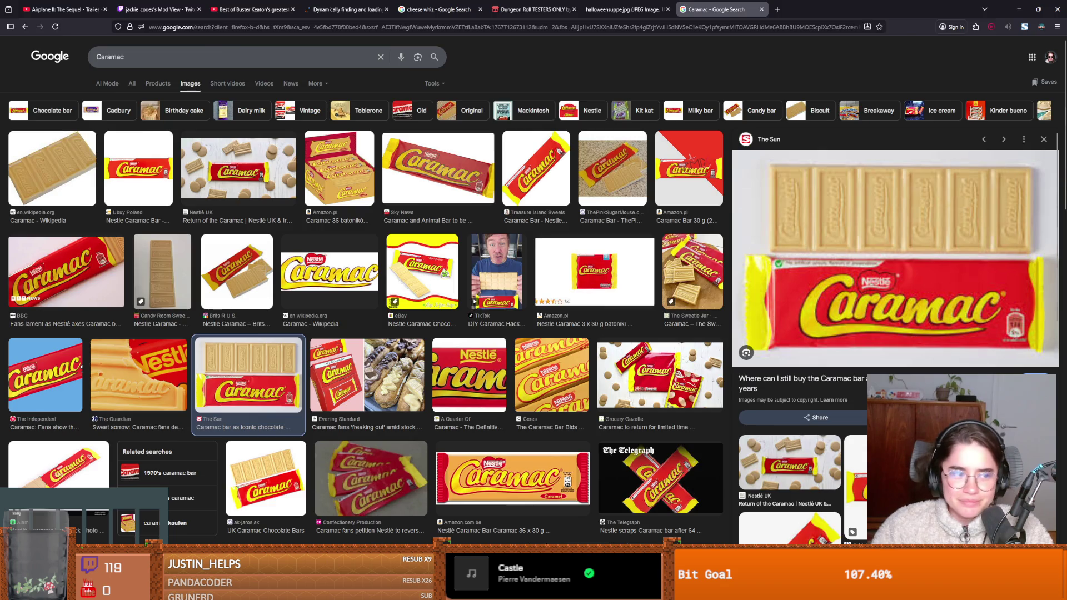
key(alt+Tab)
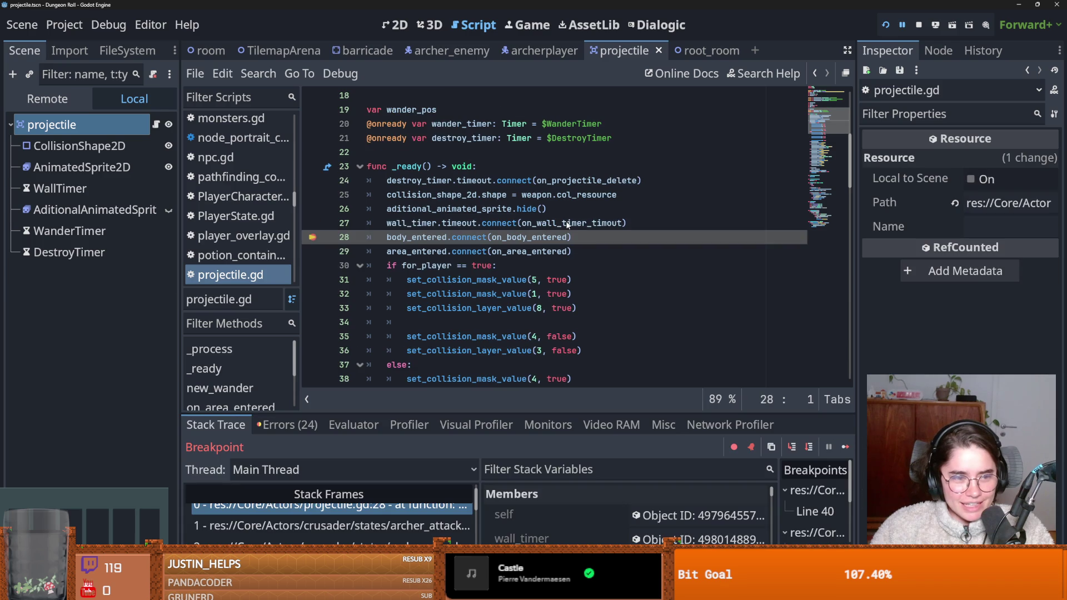
Step: Step the paused projectile code from line 28 to line 42, then switch to the barricade scene
mouse_move(517, 276)
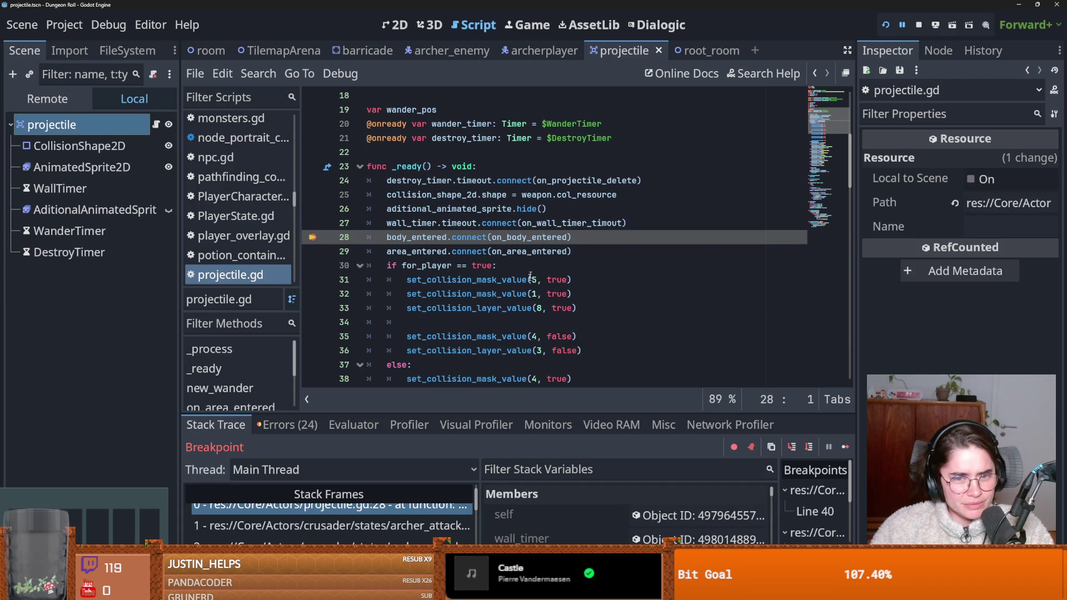
click(791, 447)
click(791, 447)
click(792, 447)
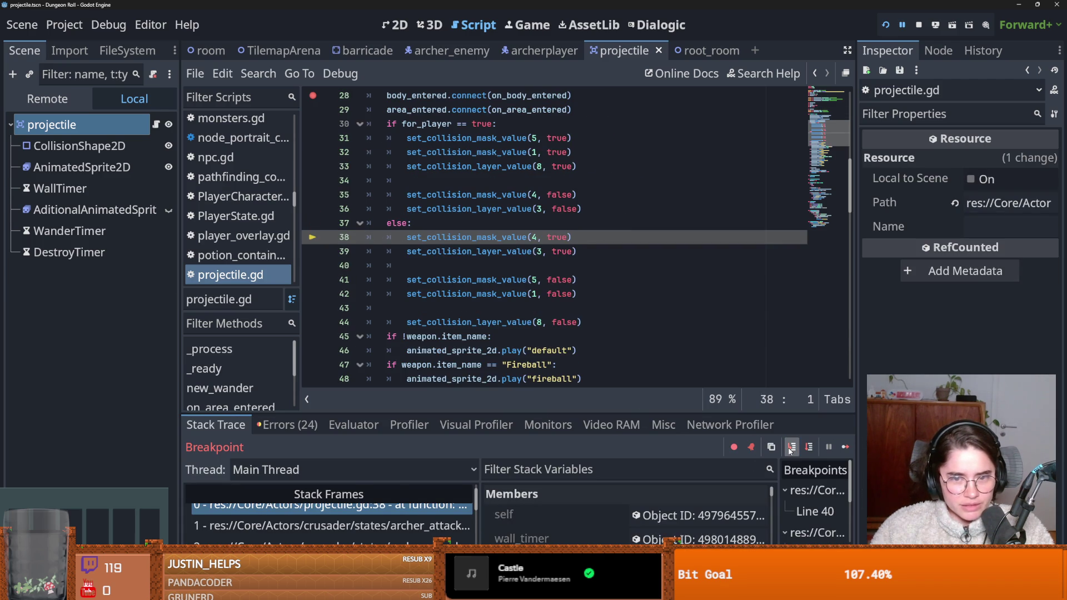
click(791, 447)
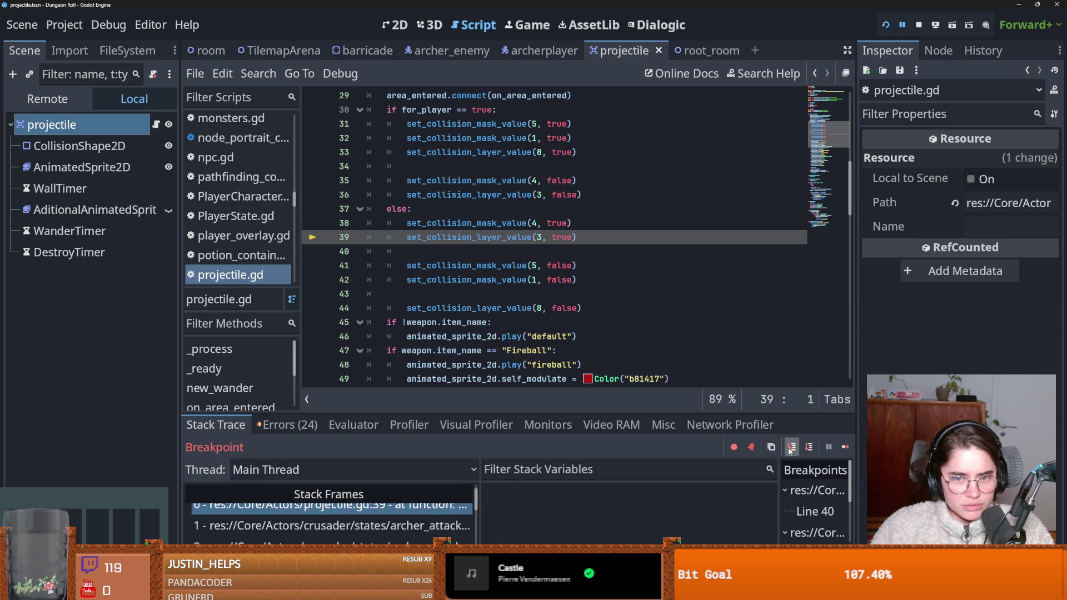
click(792, 446)
click(791, 447)
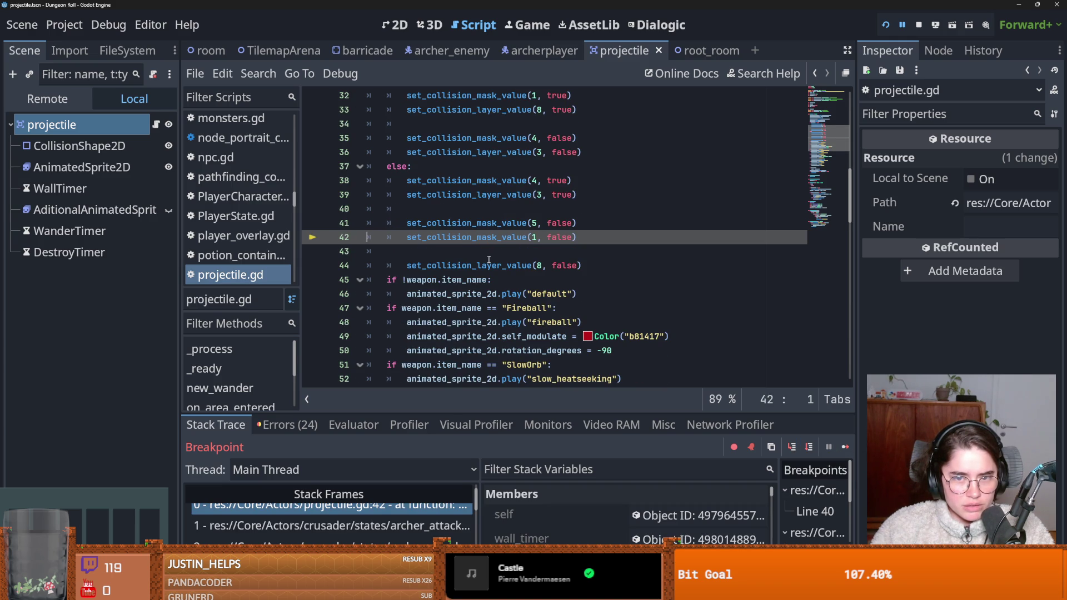
click(368, 51)
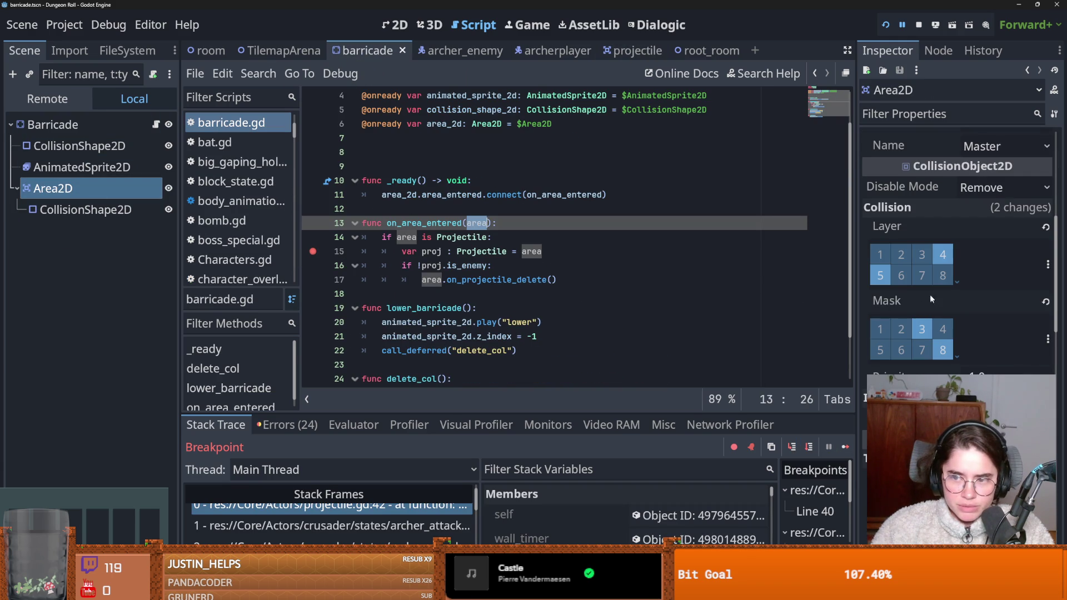
Step: Rework the Area2D's collision layer and mask bits, settling on layers 1 and 3
click(922, 329)
click(943, 350)
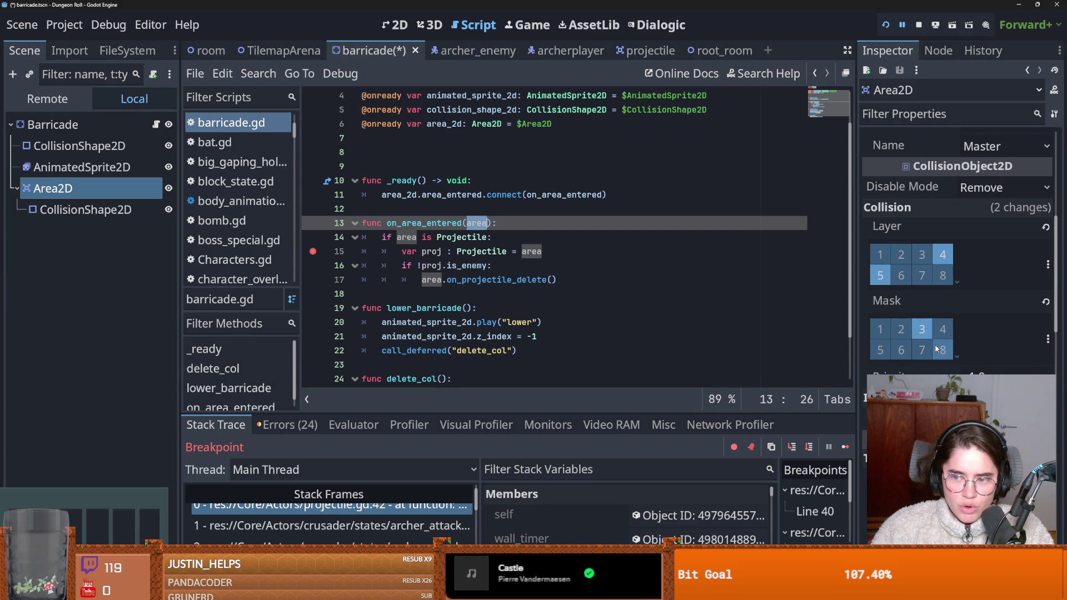
click(881, 275)
click(922, 255)
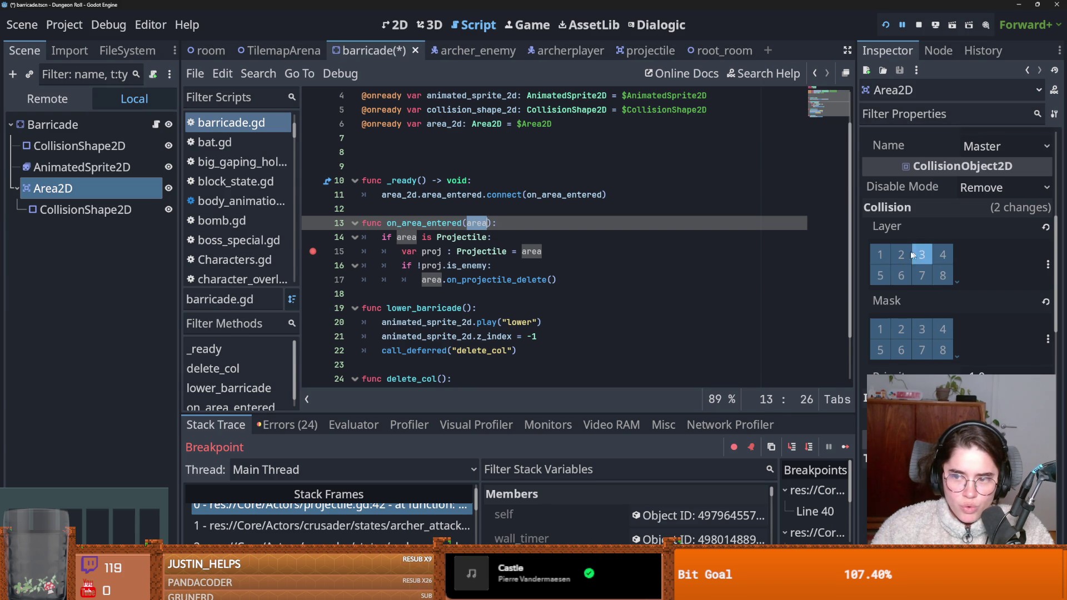
click(888, 255)
click(1047, 264)
click(925, 255)
click(944, 256)
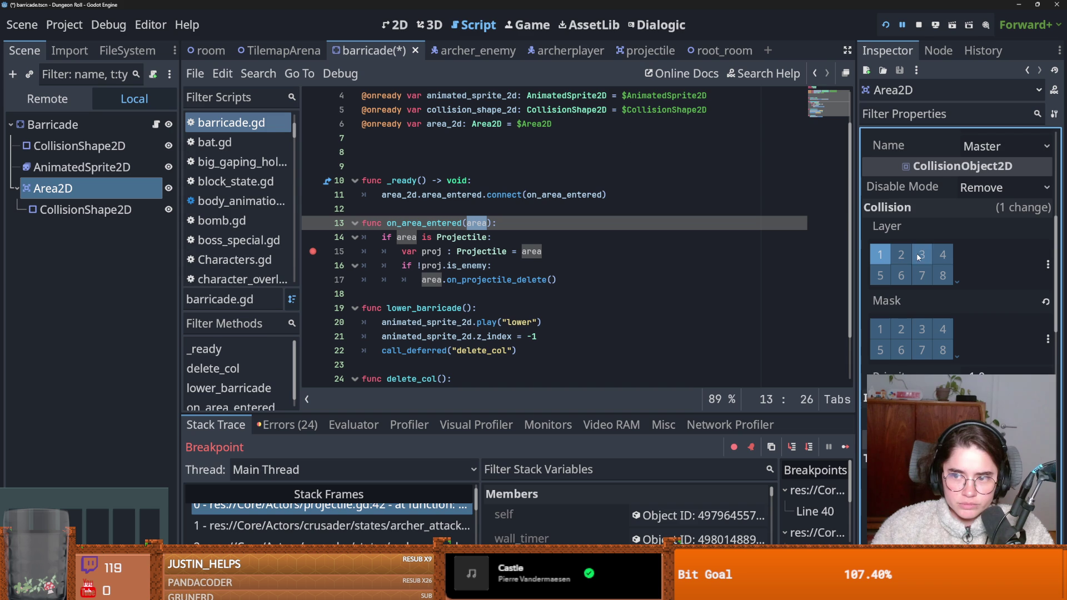
click(1048, 265)
click(1048, 266)
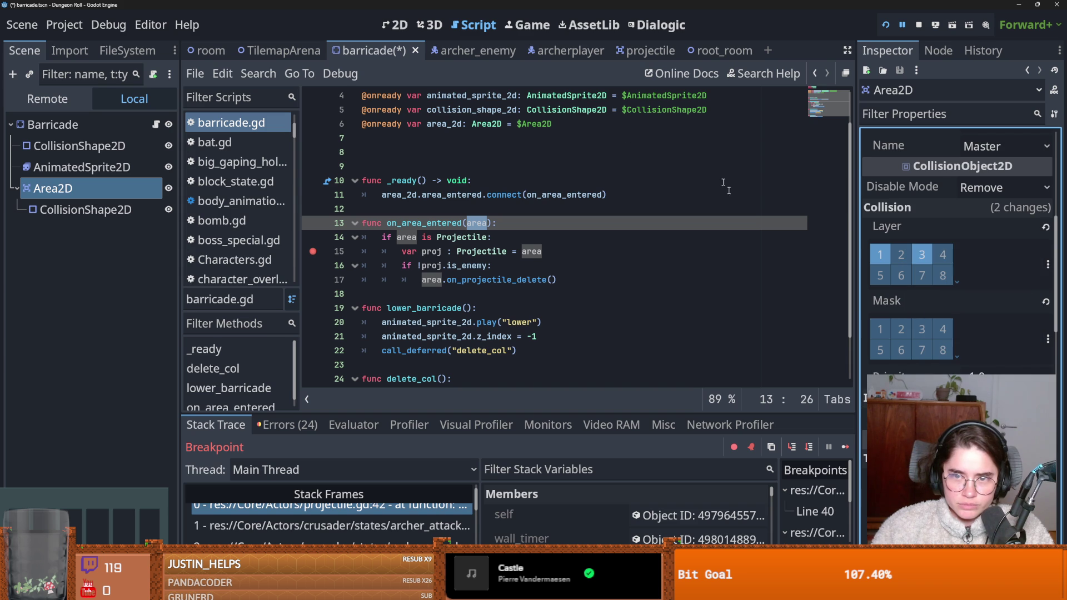
Step: Step the paused code forward two more lines and return to the 2D scene view
click(792, 447)
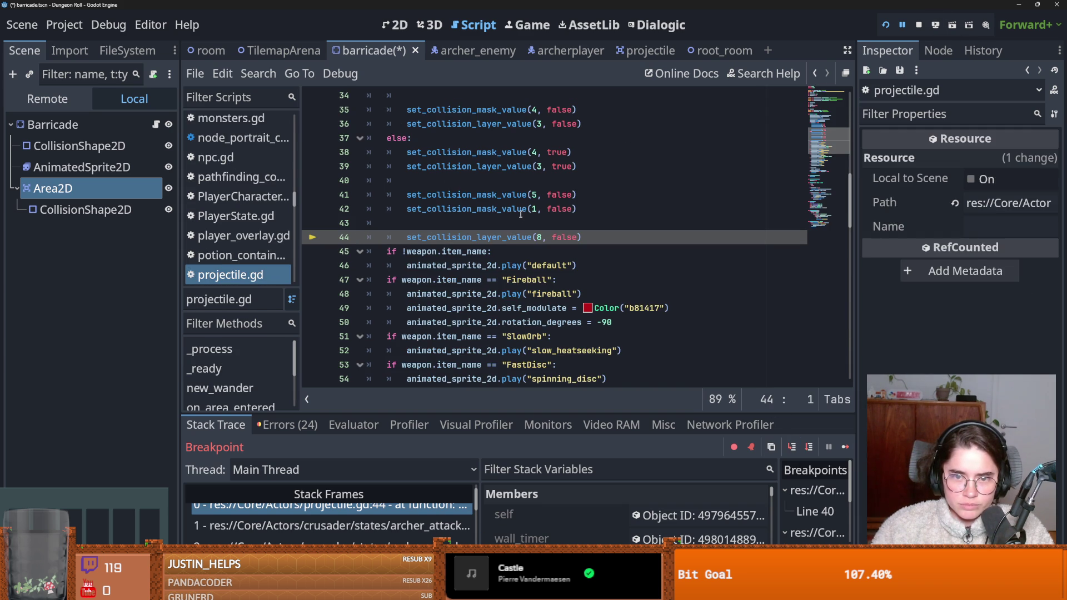
mouse_move(504, 169)
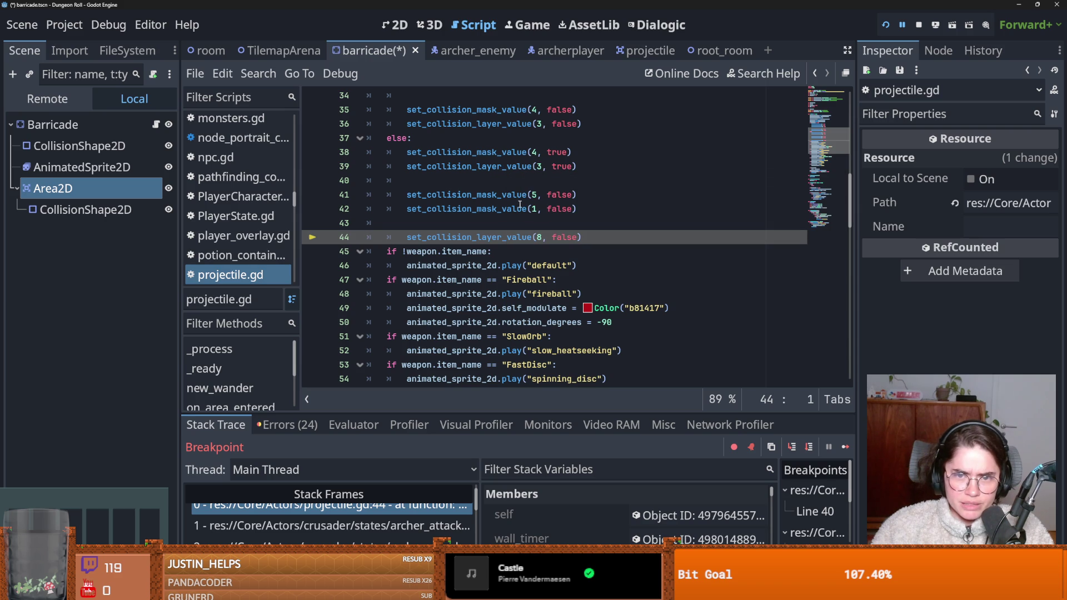
click(84, 188)
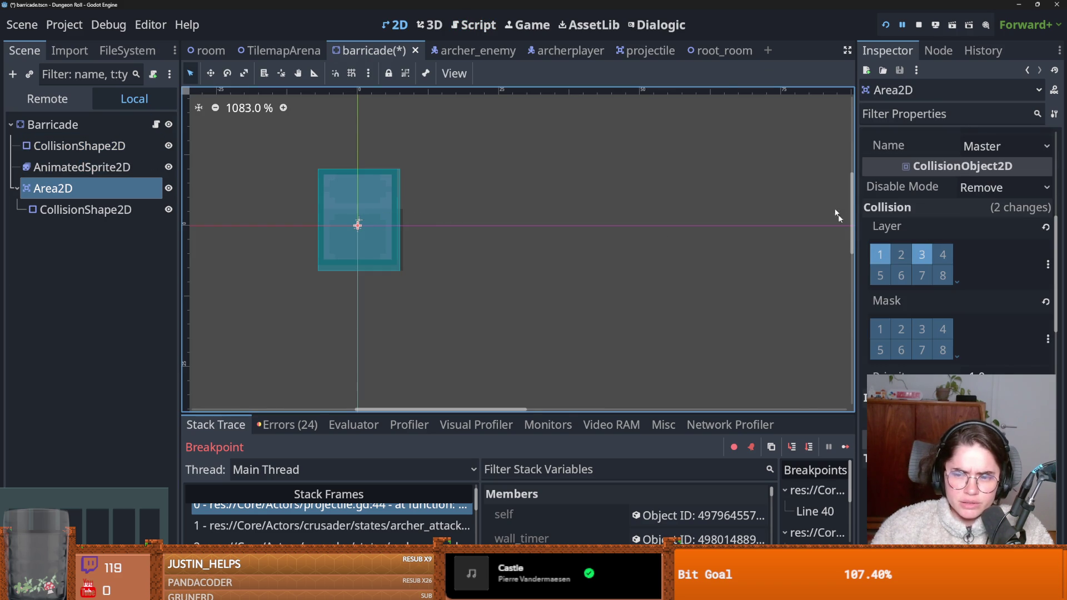
key(F10)
scroll(501, 250, up, 1)
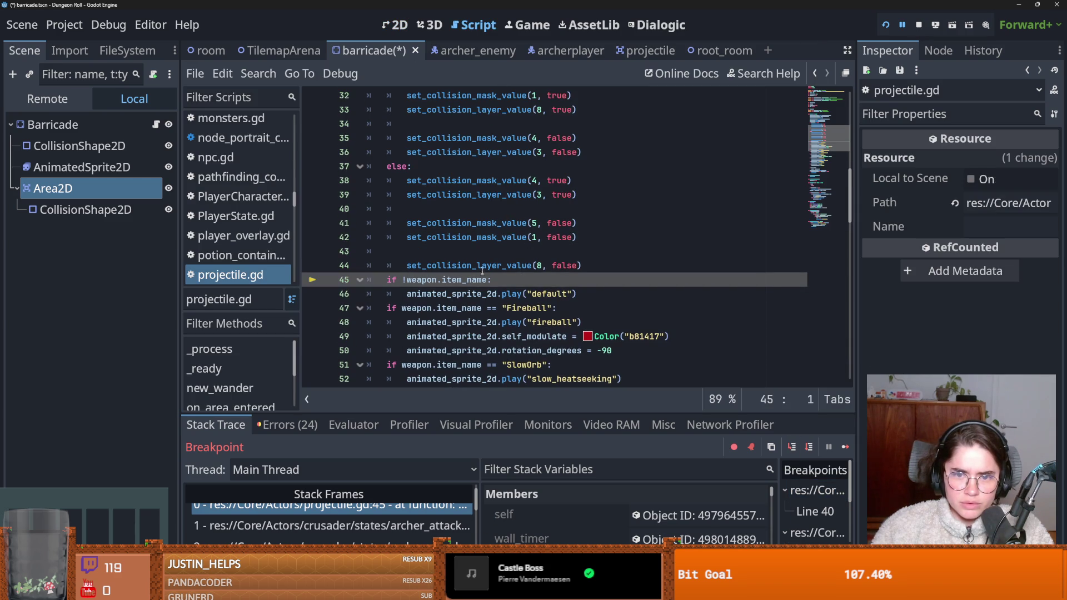
mouse_move(526, 269)
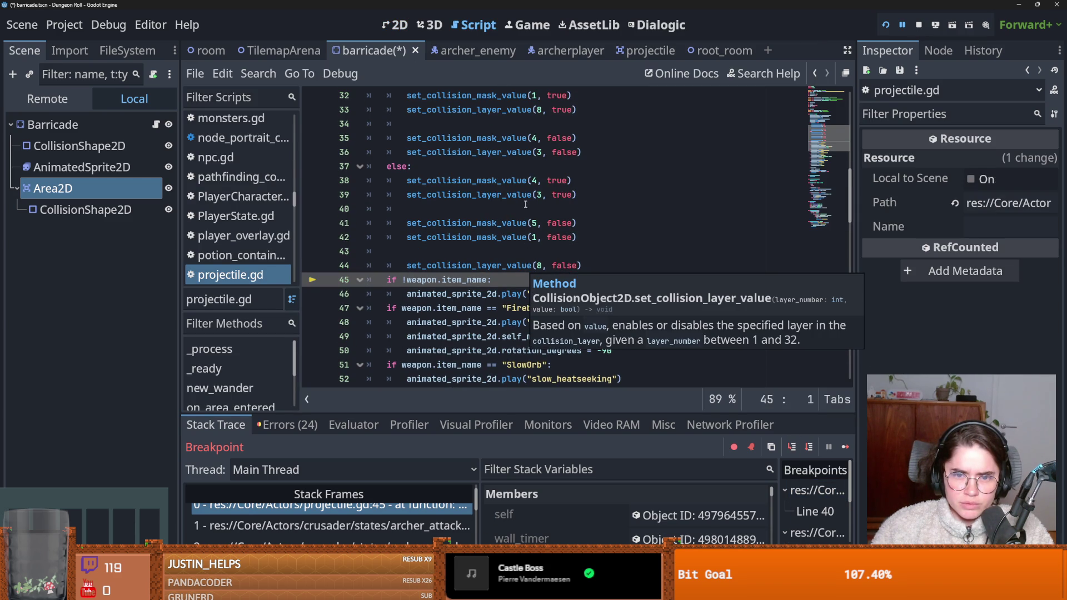
mouse_move(523, 238)
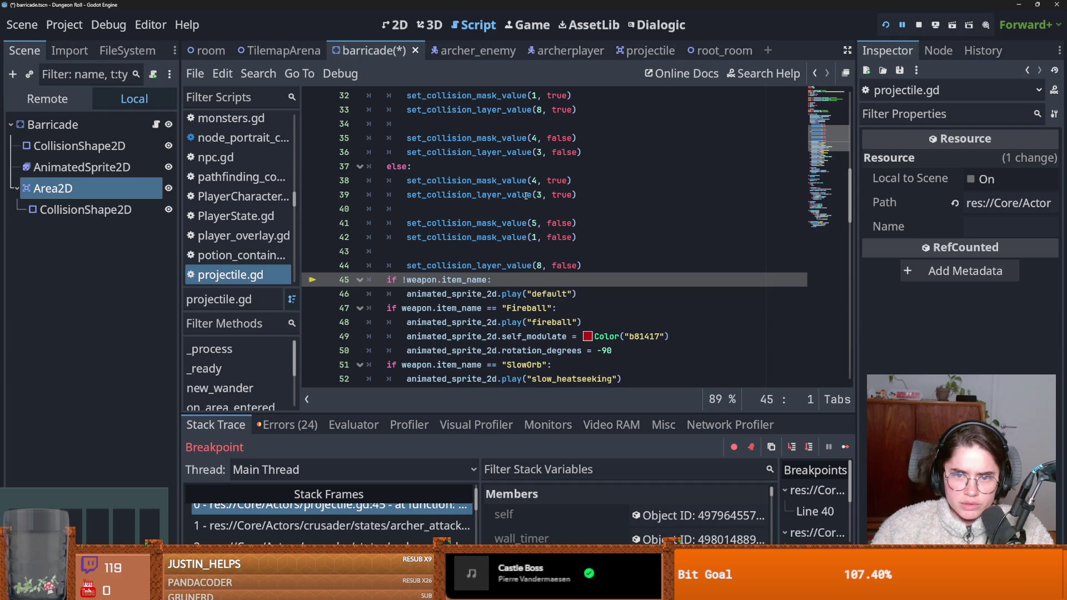
mouse_move(526, 195)
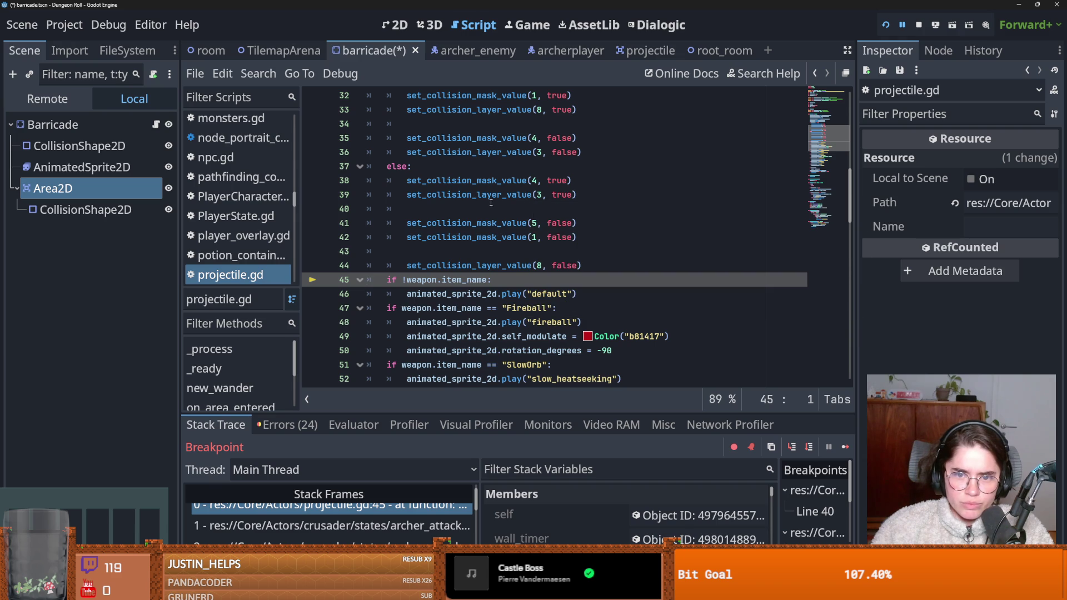
Step: Enable collision mask 8 on the barricade's Area2D and save the scene
click(92, 187)
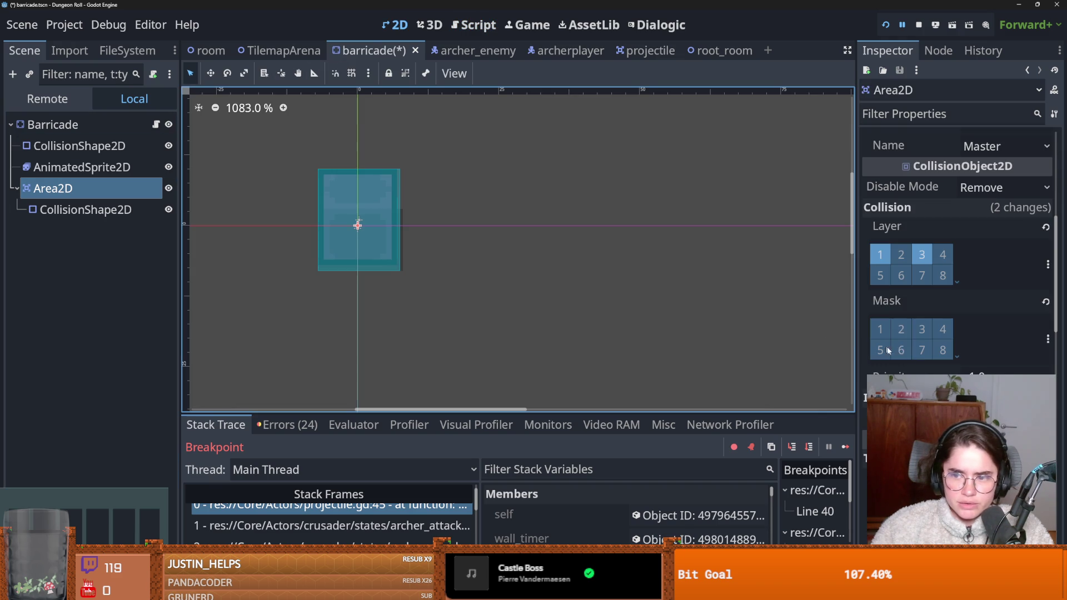
click(942, 349)
key(ctrl+s)
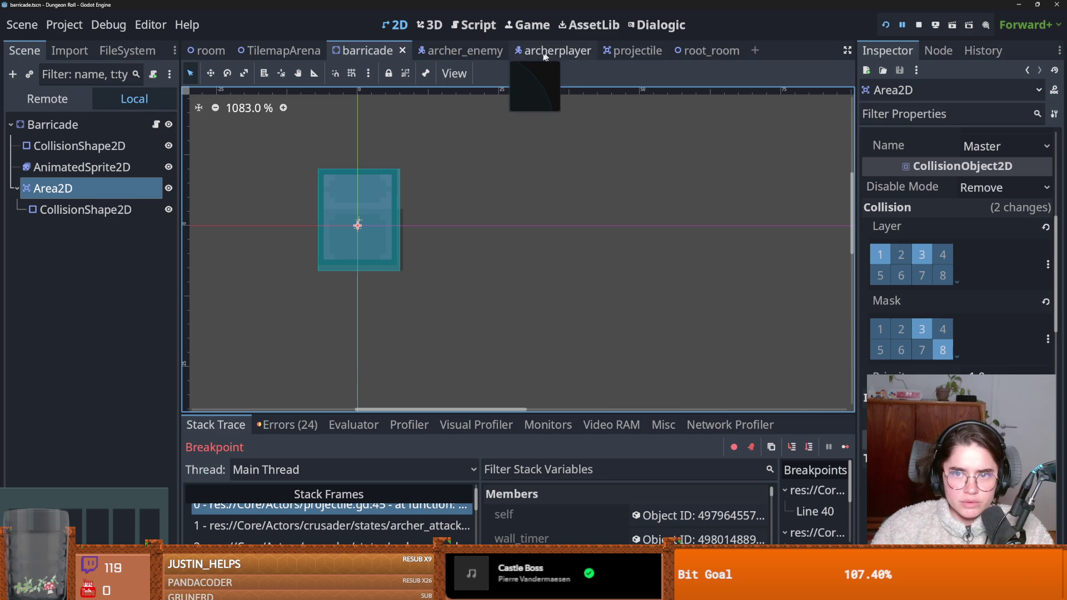
Step: Open projectile.gd from the projectile scene, review its _ready collision layer setup, and save the scene
click(624, 50)
click(157, 125)
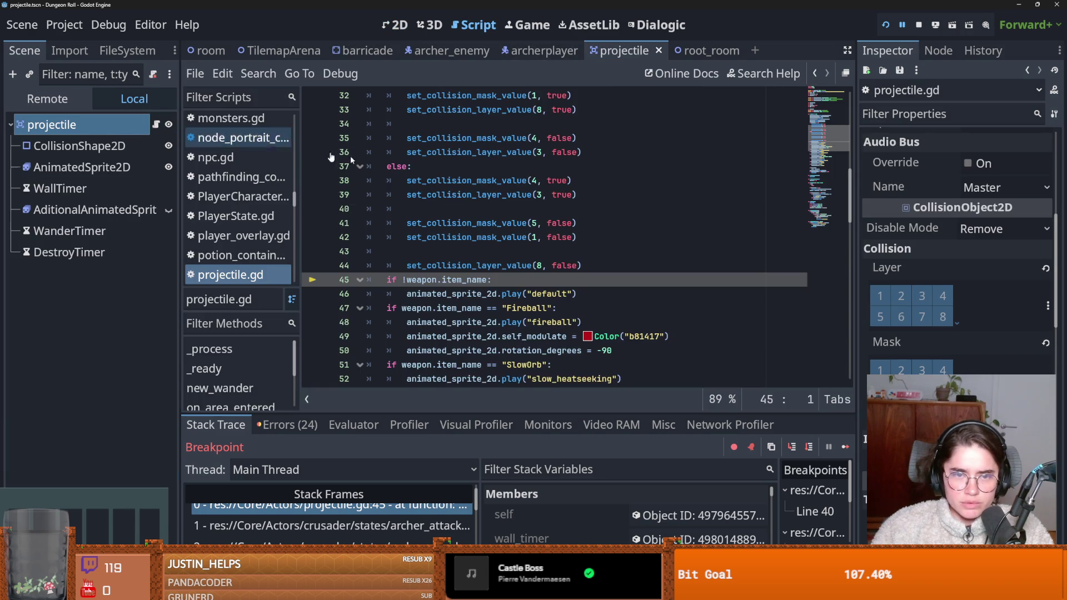
scroll(382, 251, up, 5)
key(ctrl+s)
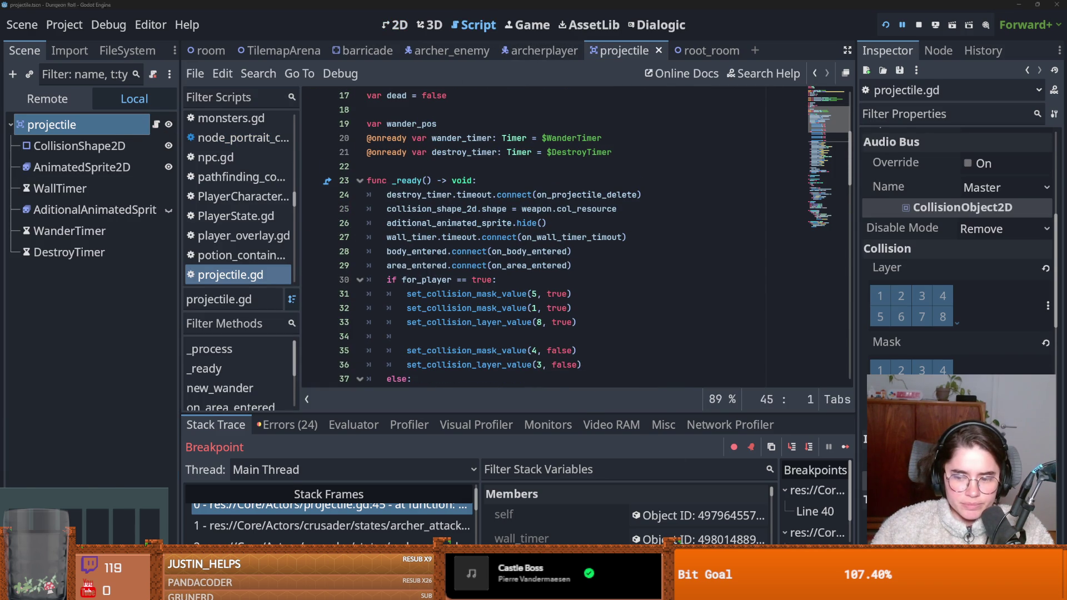
key(F12)
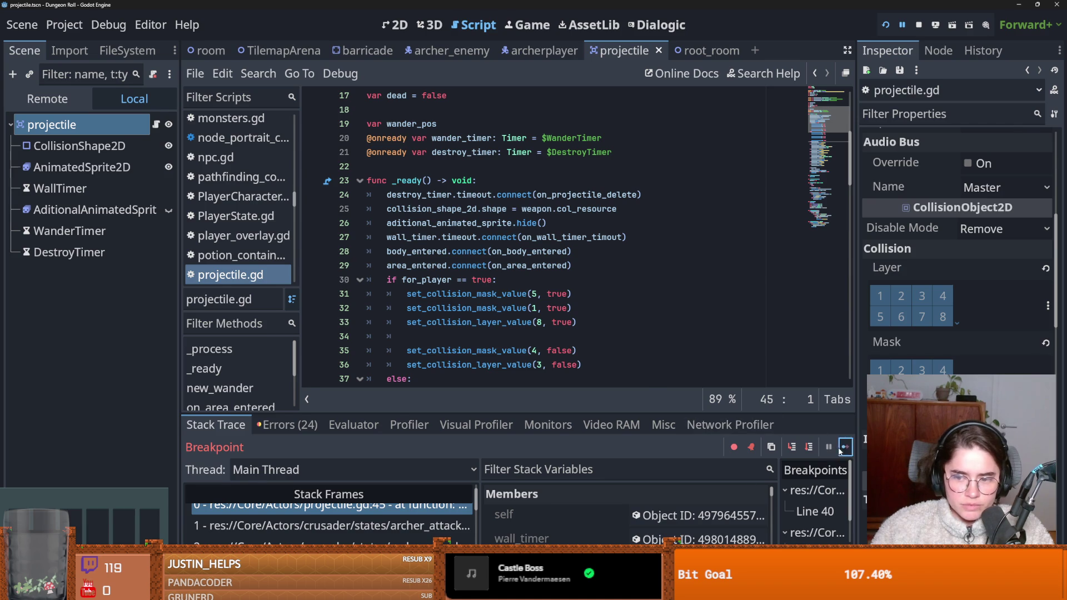
Step: Continue past both debugger breaks, close the game window, and relaunch Dungeon Roll with F5
click(839, 446)
click(839, 447)
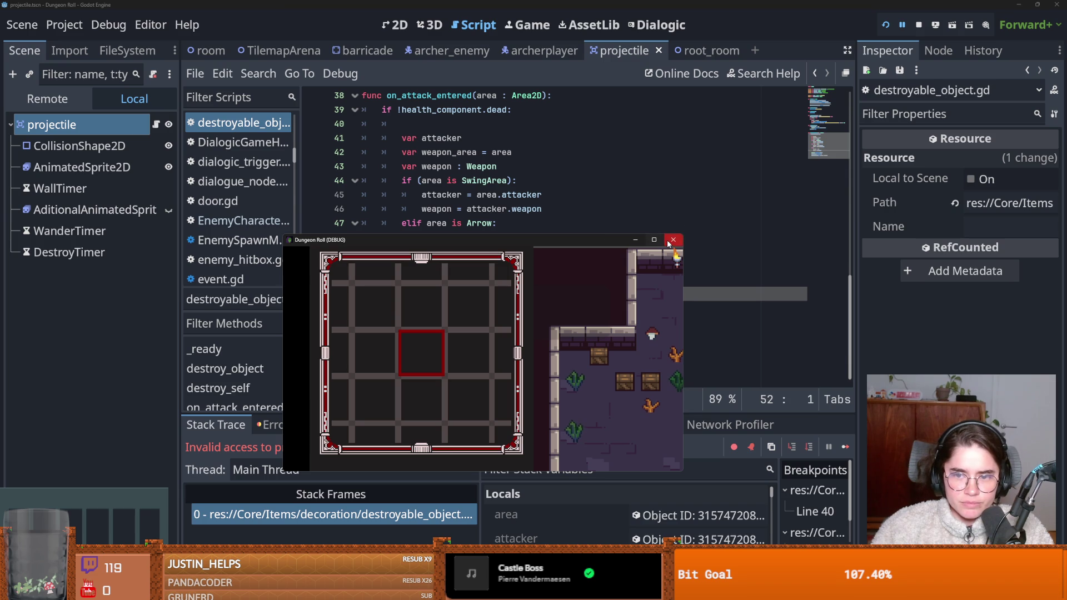
click(670, 242)
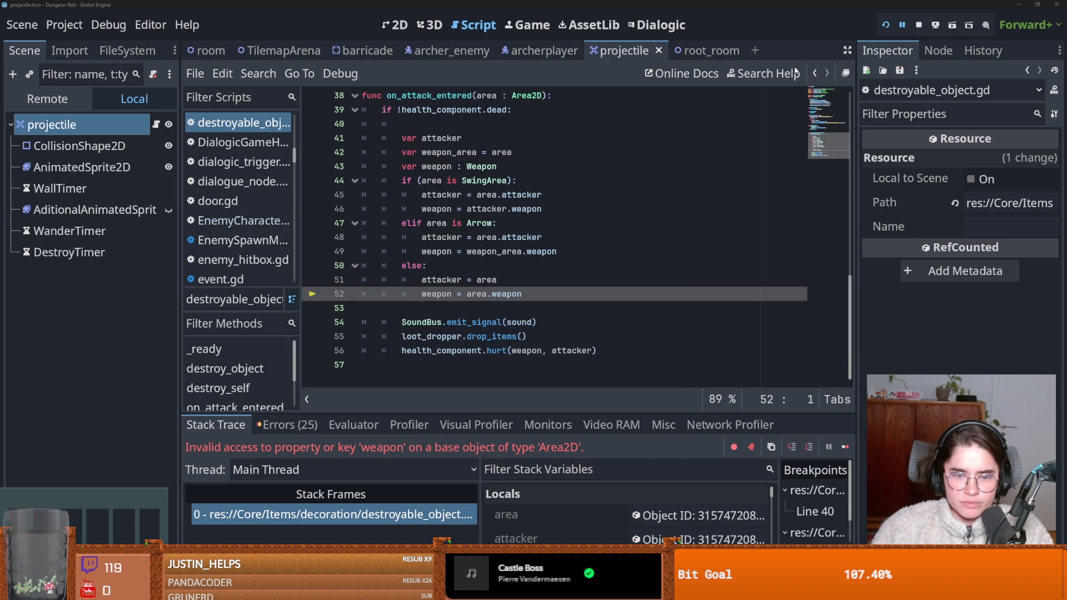
key(F5)
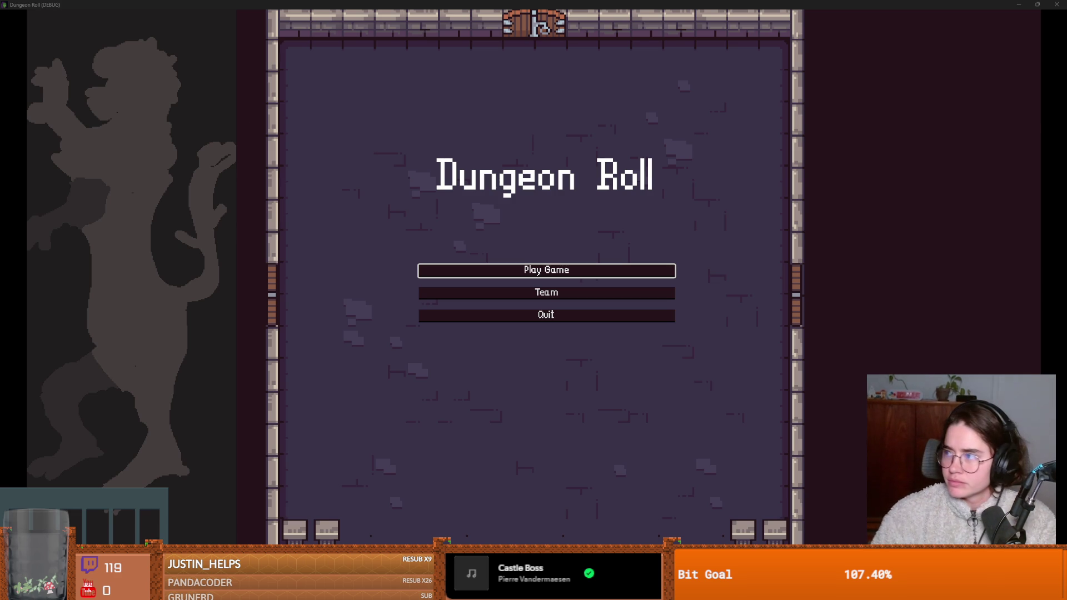
key(alt+Tab)
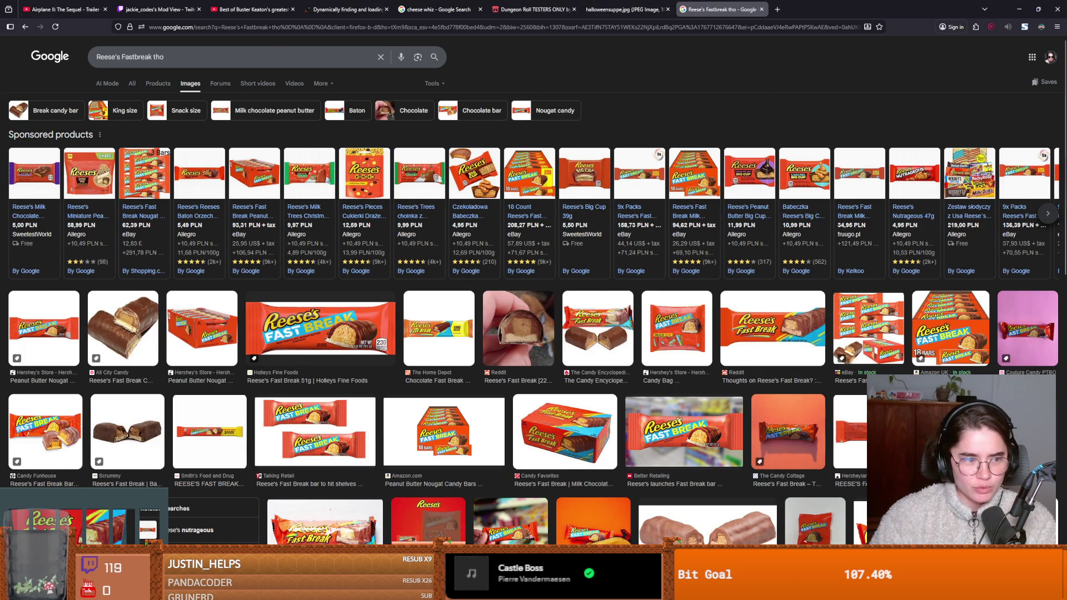
Step: Leave the Reese's Fast Break image results and return to the Dungeon Roll window
key(alt+Tab)
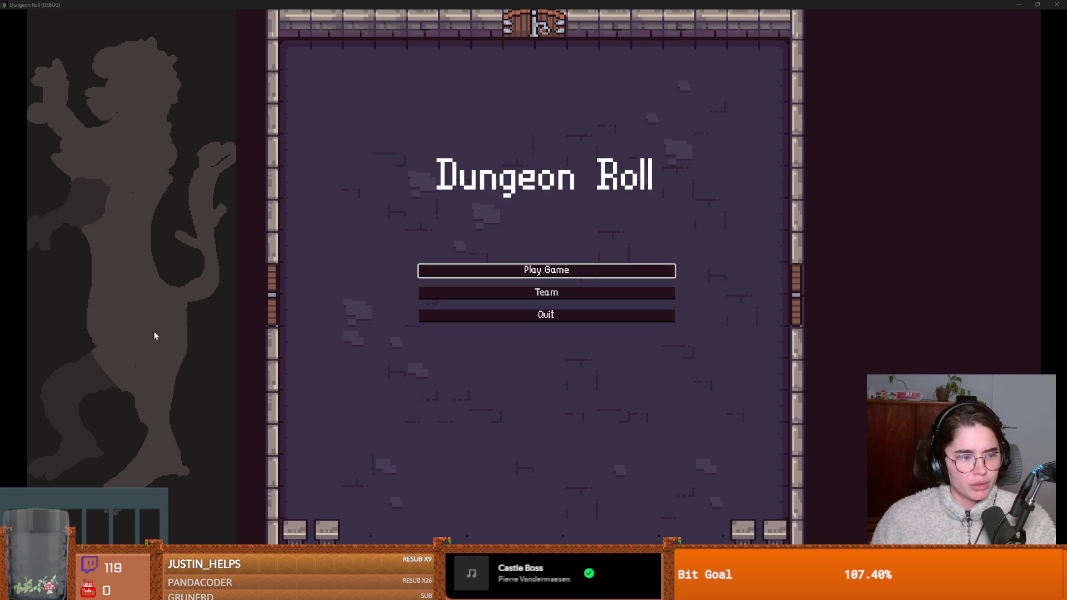
Step: Start a new game as the Archer, move around, fire two arrows, and leave fullscreen
click(508, 270)
click(585, 169)
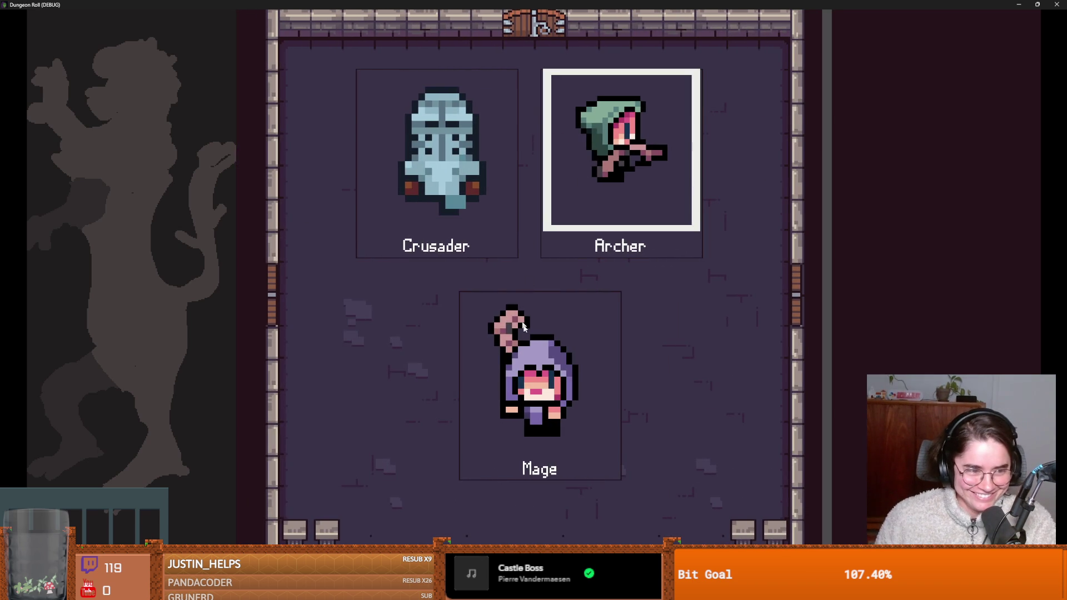
key(d)
key(w)
key(d)
key(w)
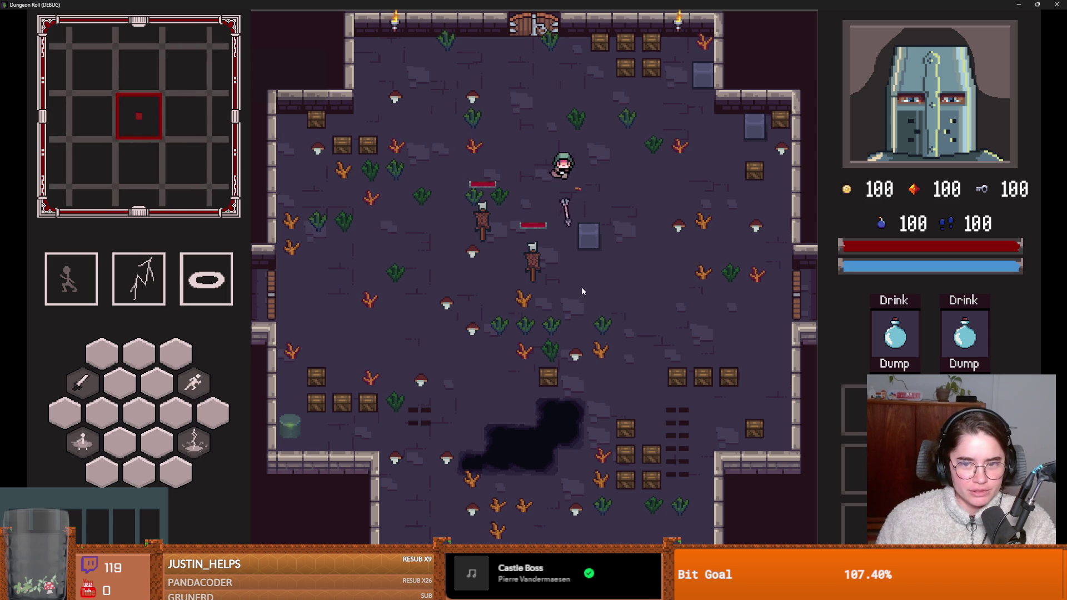
click(587, 277)
key(d)
click(586, 276)
key(super+Down)
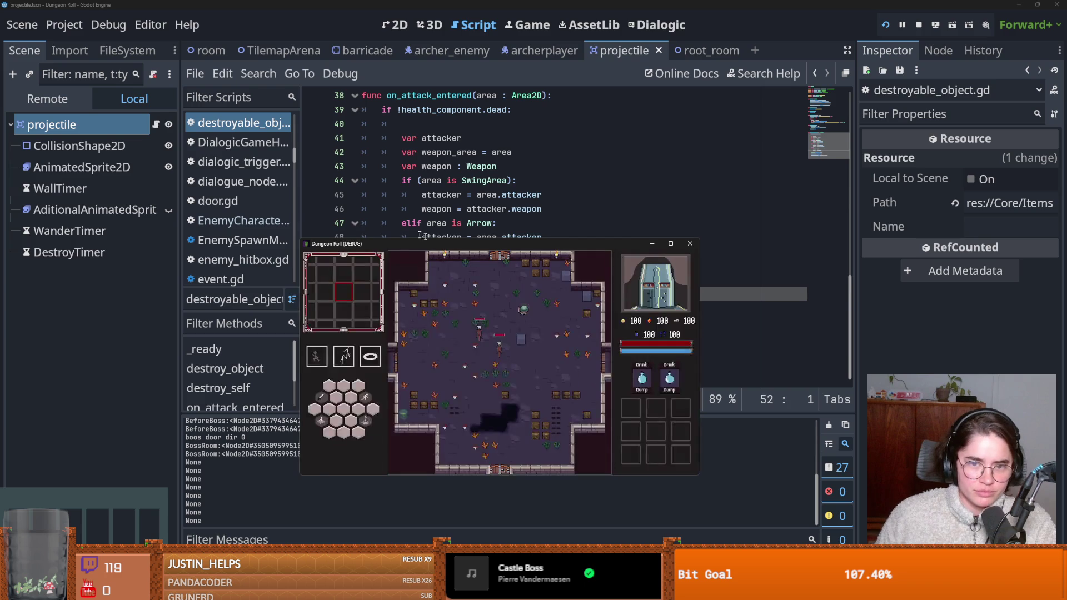
Step: Set a breakpoint on line 14 of barricade.gd, return to the game, and step forward
click(364, 50)
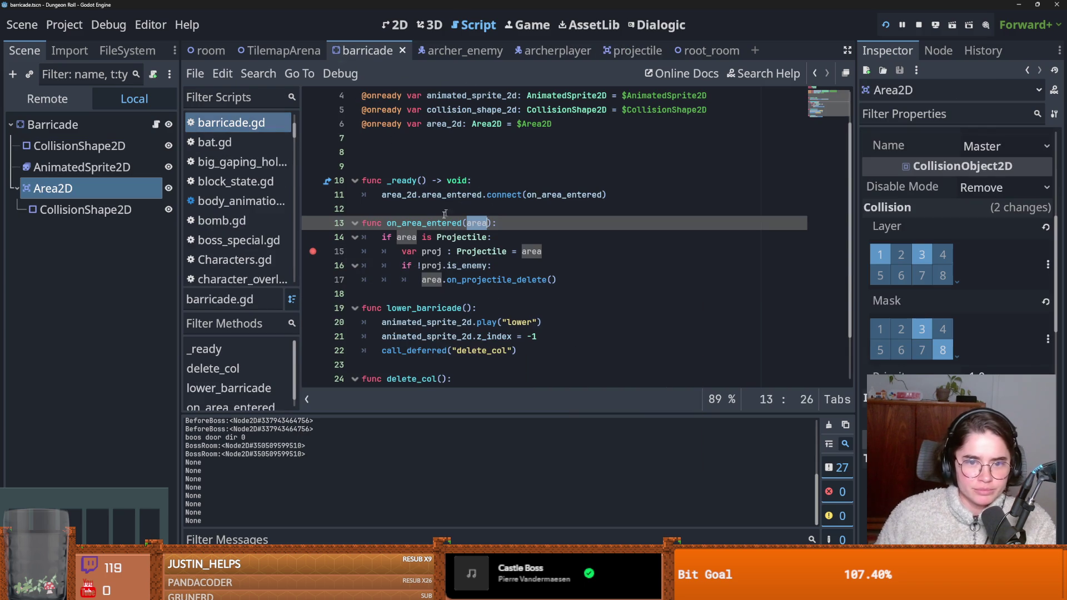
click(313, 237)
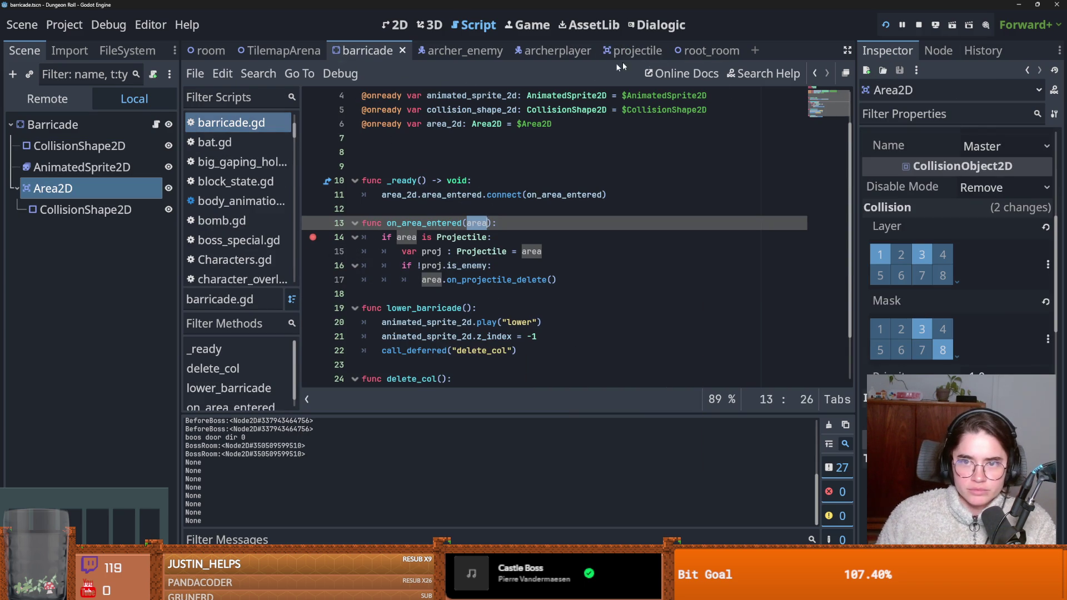
key(alt+Tab)
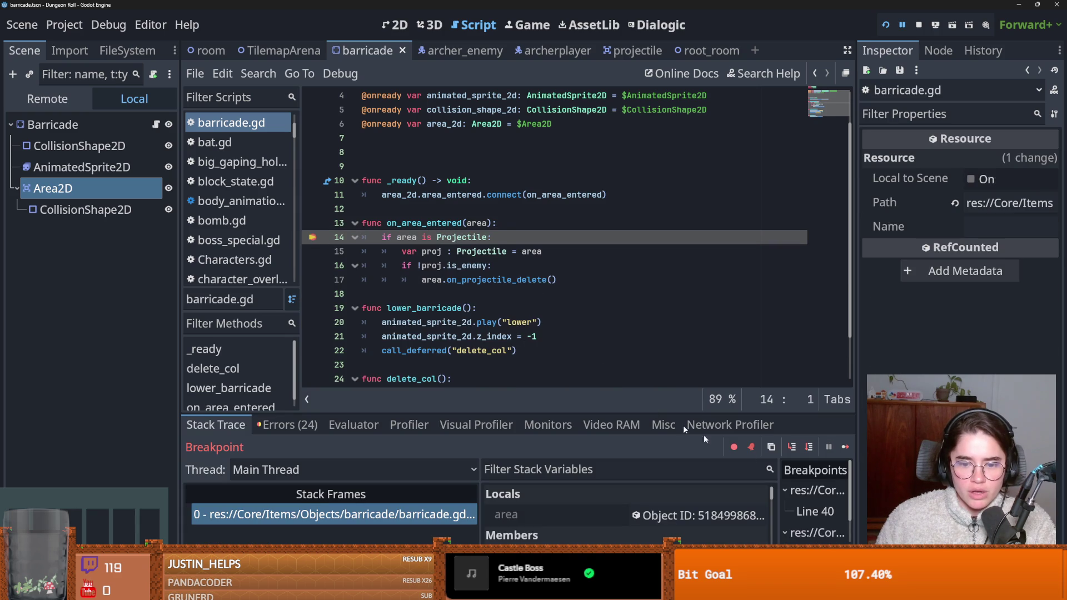
click(793, 450)
Step: Step to line 32, then check the class_name Arrow declaration in projectile.gd
click(794, 450)
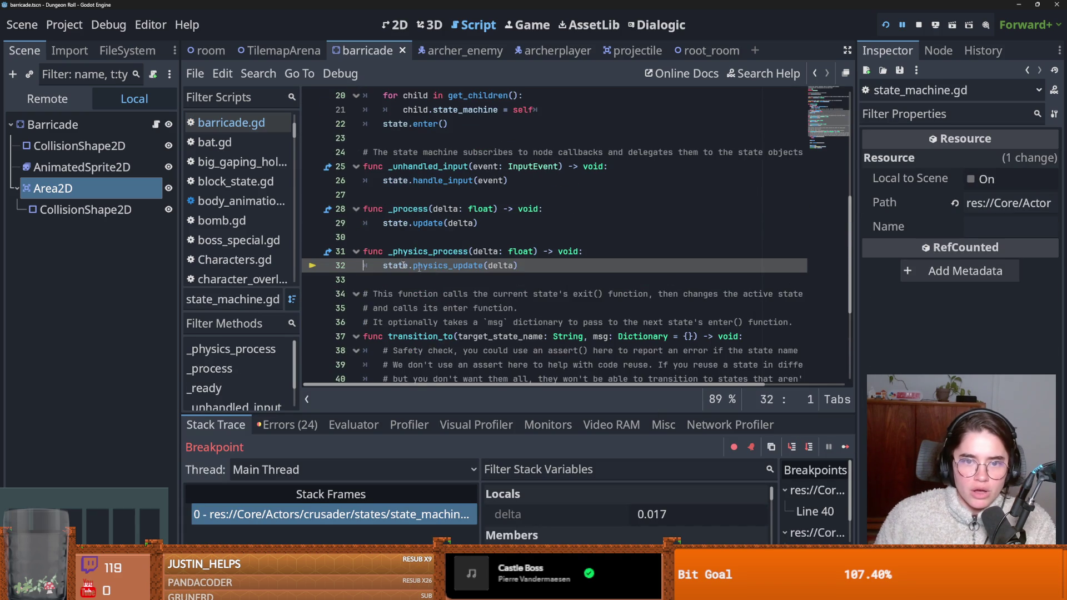
click(660, 51)
scroll(477, 178, up, 5)
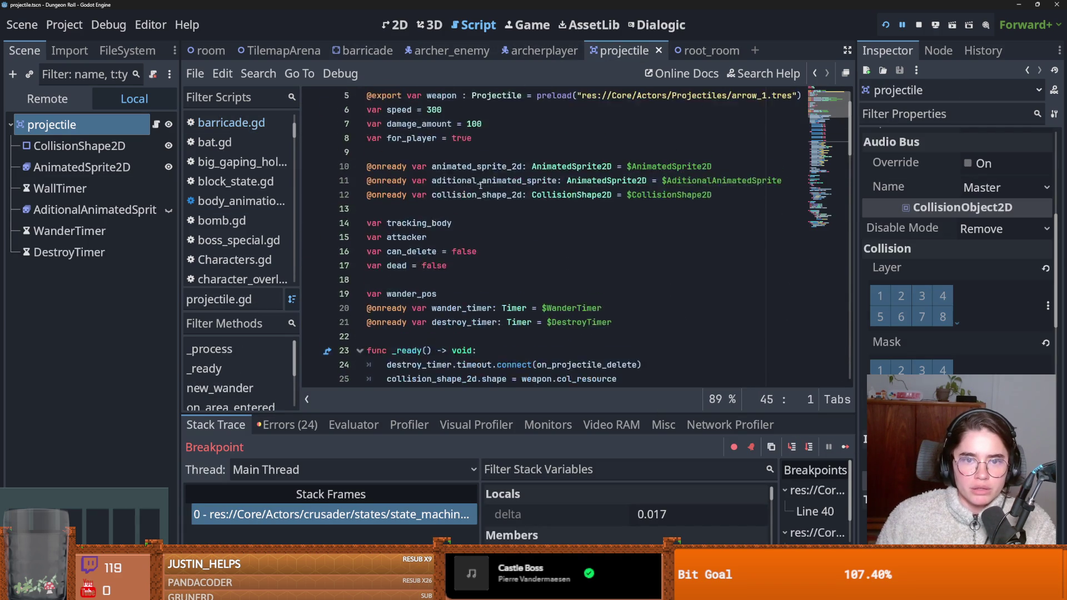
double_click(432, 111)
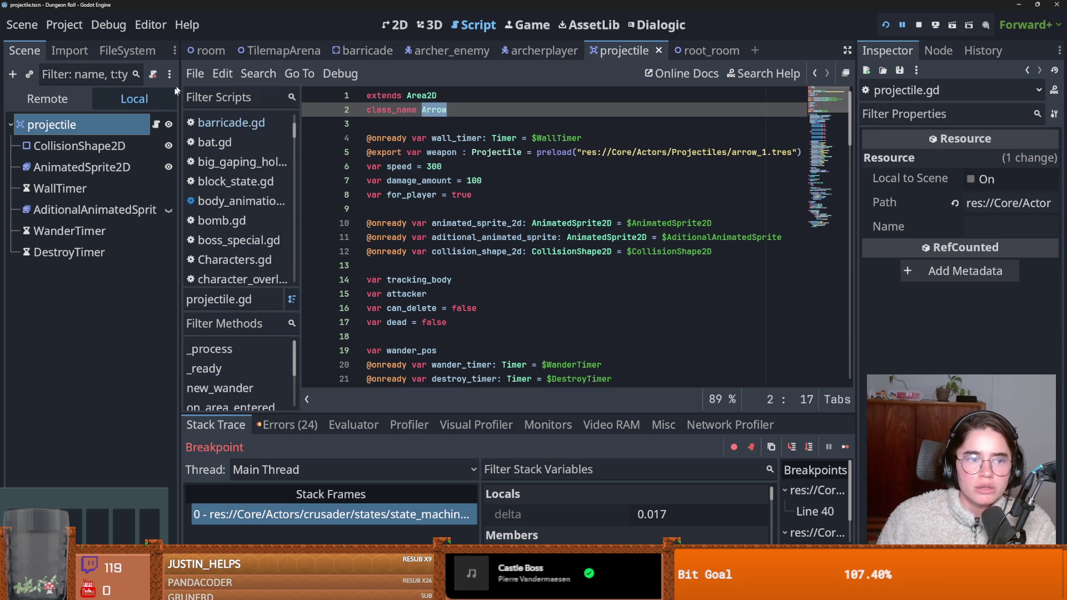
Step: Replace Projectile with Arrow on barricade.gd lines 14–15, clear the line 14 breakpoint, and return to the game
click(364, 51)
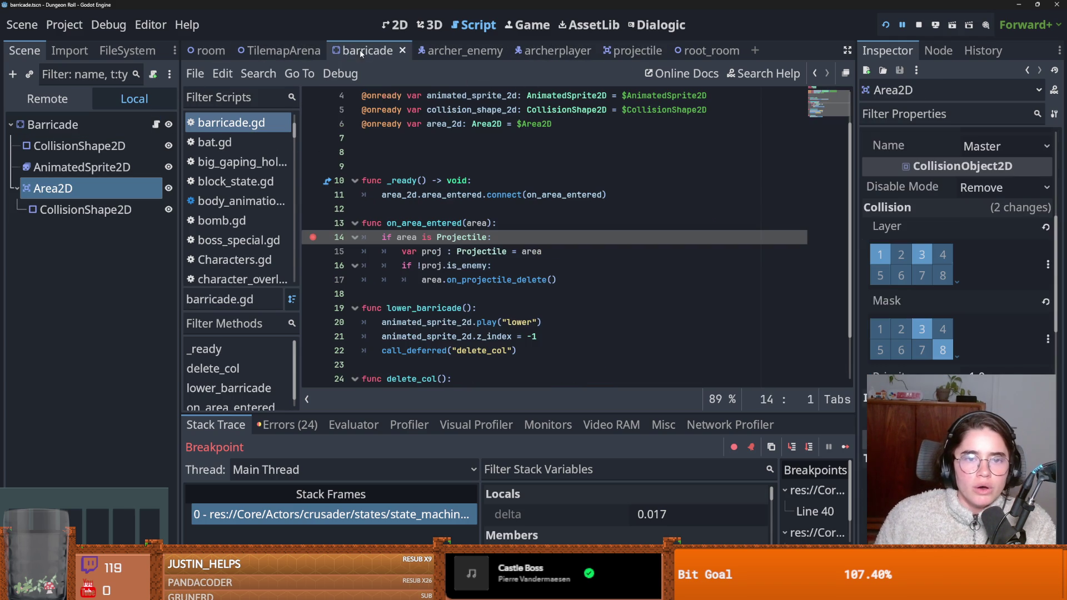
double_click(463, 237)
text(Arrow)
double_click(481, 252)
text(Arrow)
click(312, 237)
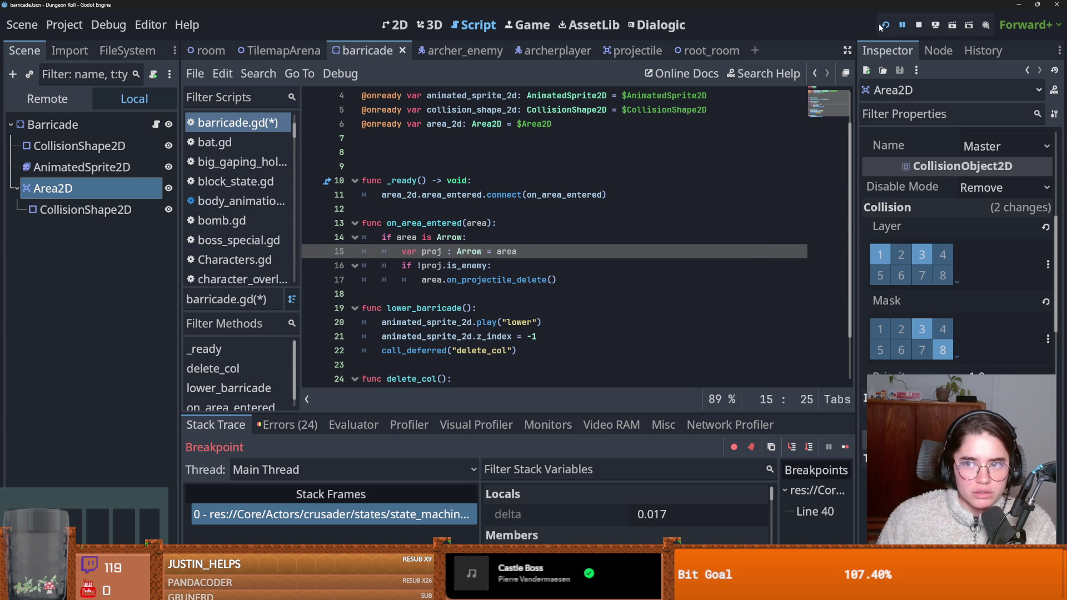
key(F12)
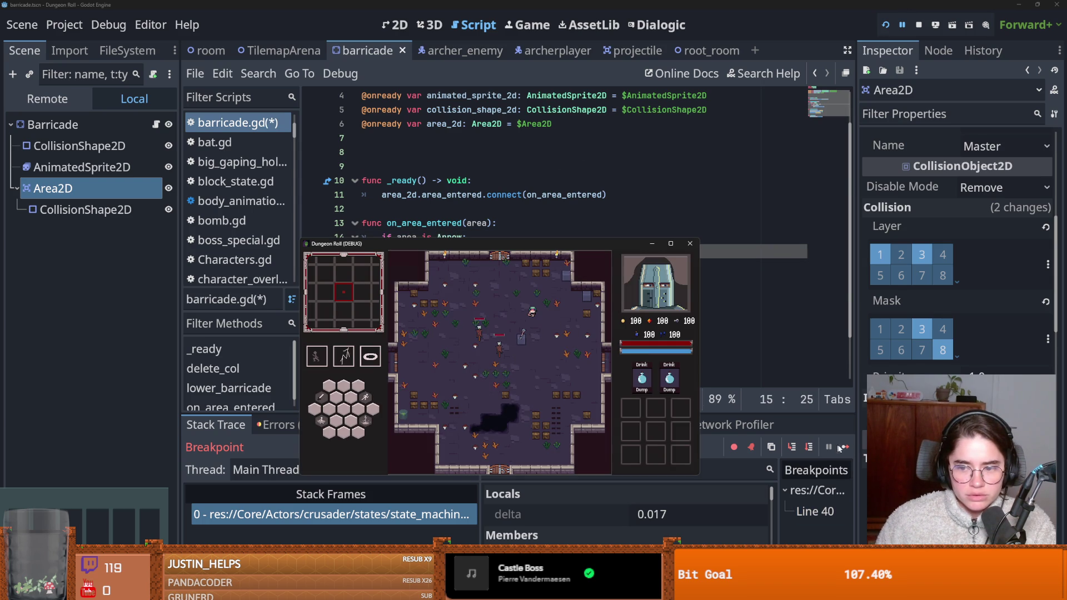
Step: Resume, re-add the line 14 breakpoint in barricade.gd, trigger it in-game, and step into physics_update
click(843, 448)
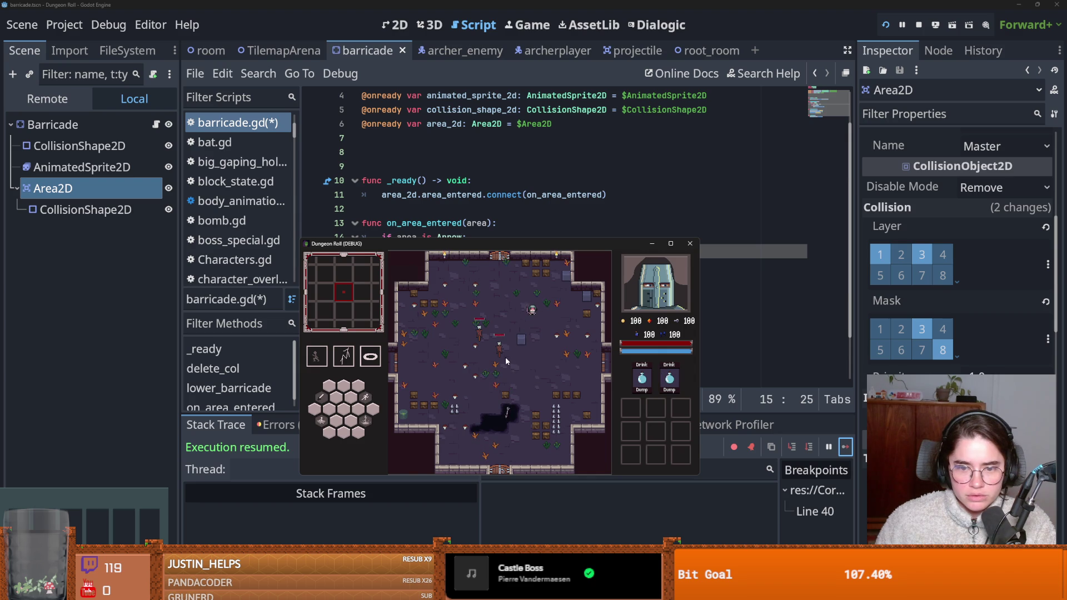
click(574, 225)
click(311, 237)
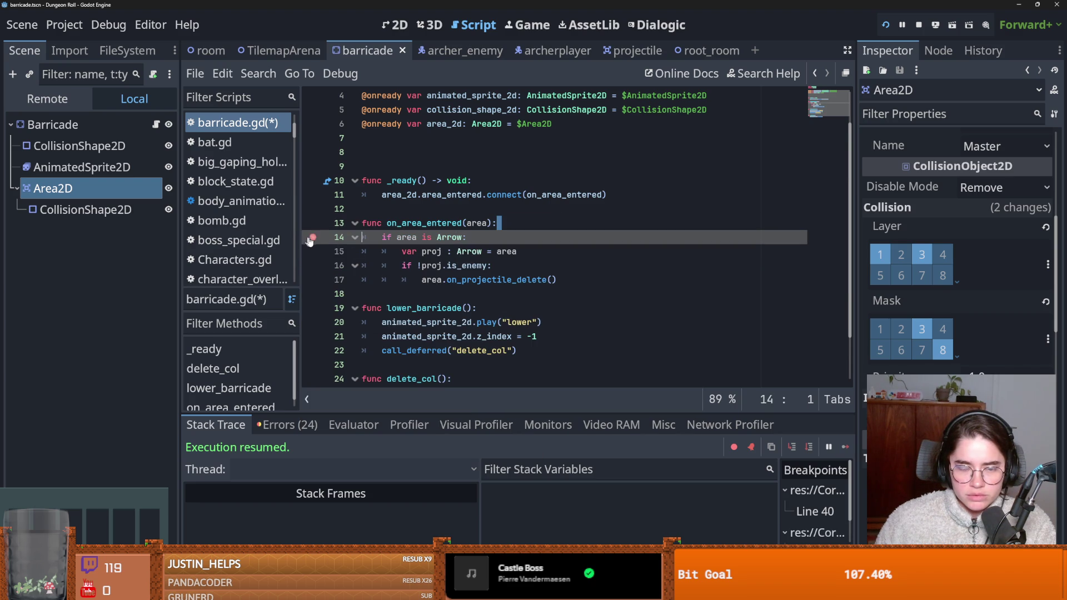
key(alt+Tab)
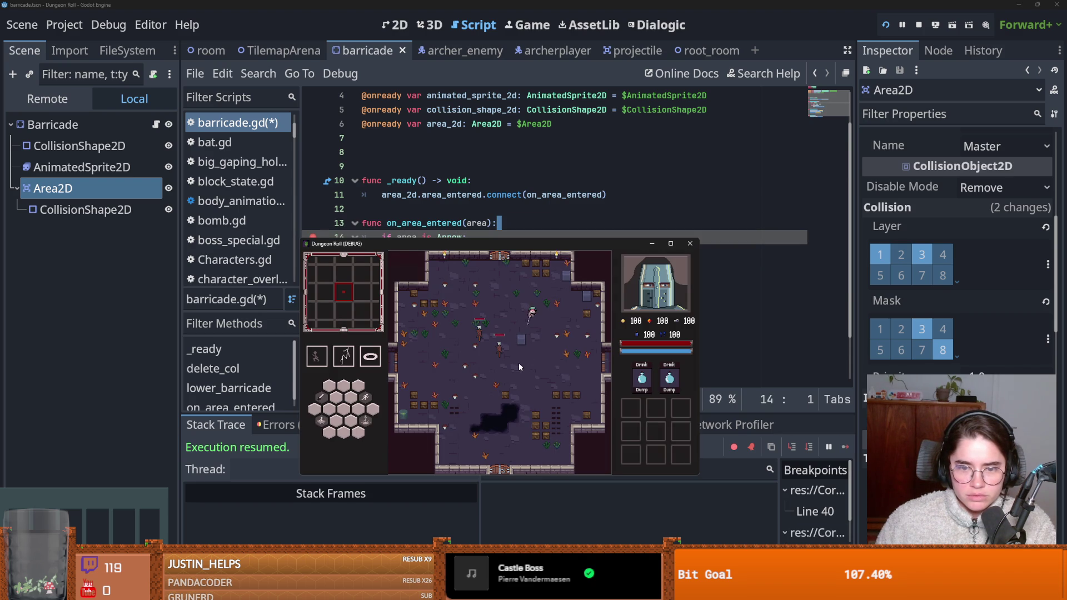
click(792, 448)
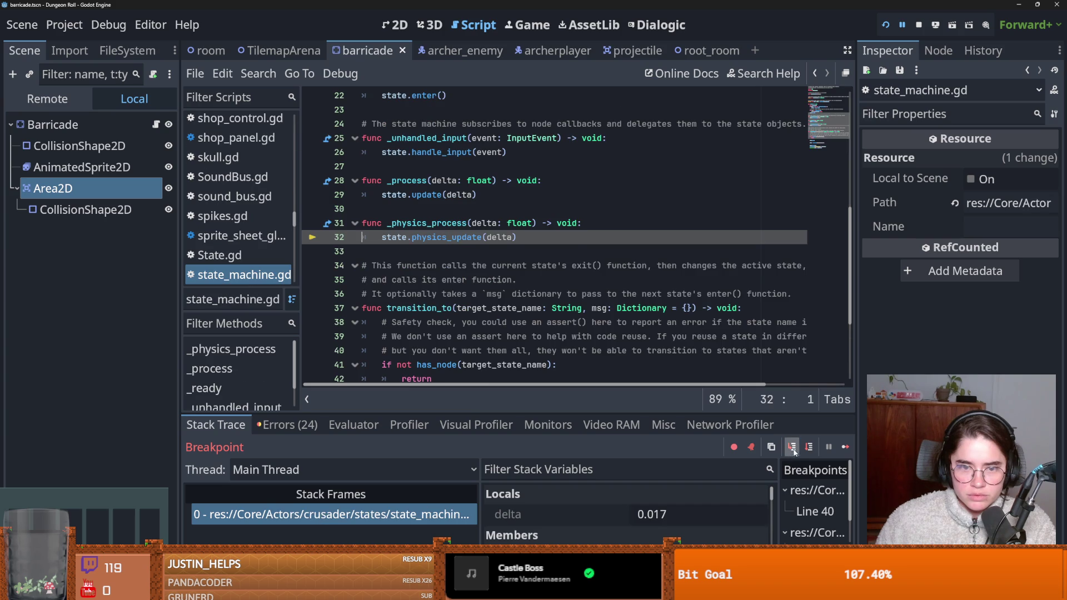
click(794, 448)
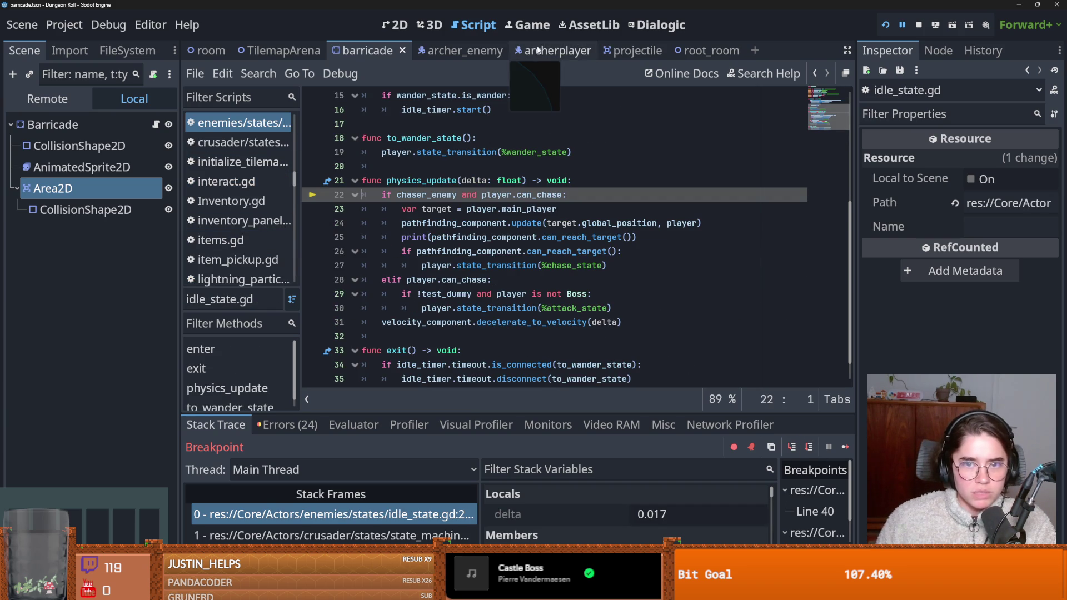
Step: Filter the FileSystem dock for 'arrow', then 'projec', and select projectile.tscn
click(594, 52)
click(118, 54)
click(153, 98)
text(arr)
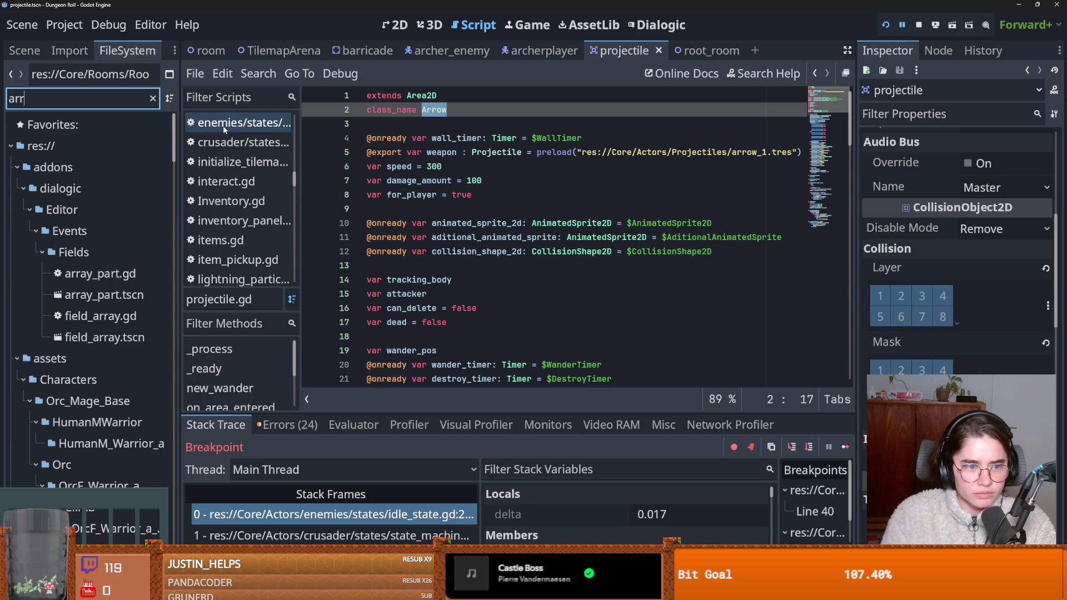
text(ow)
scroll(96, 517, down, 5)
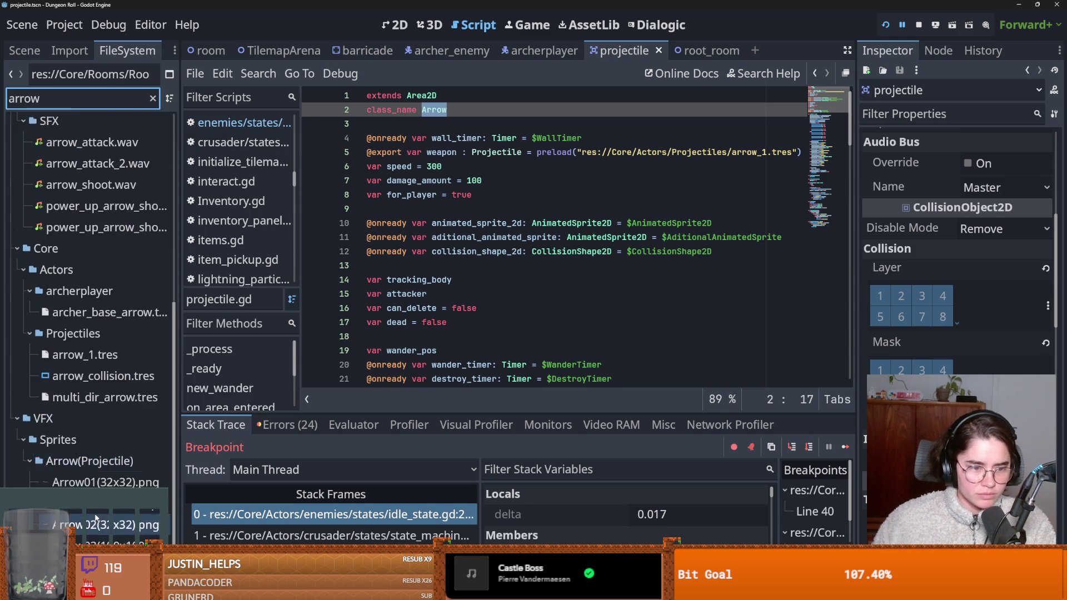
scroll(96, 517, down, 1)
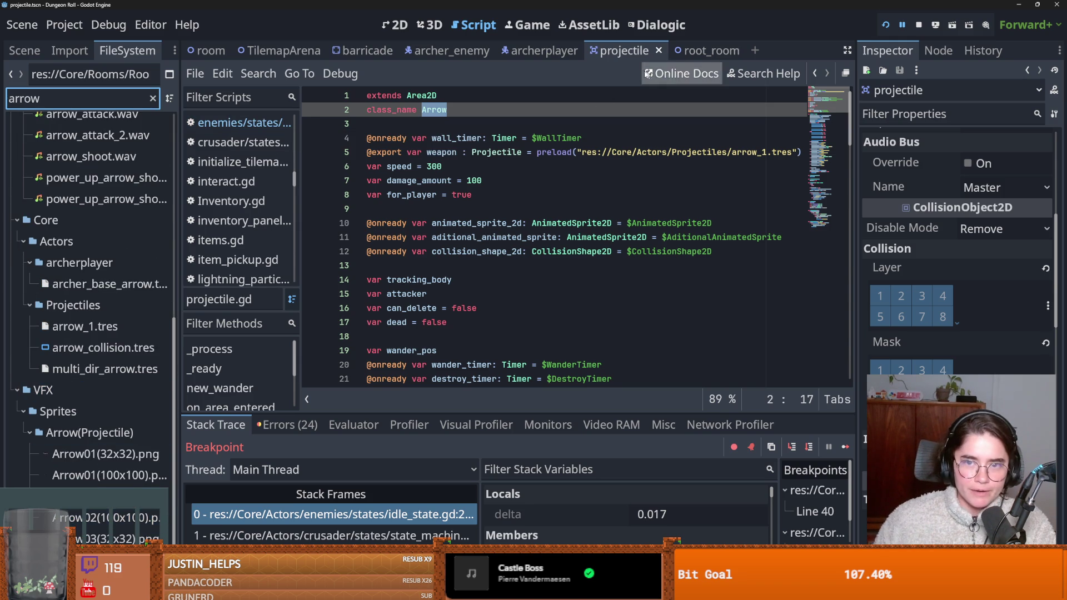
key(ctrl+a)
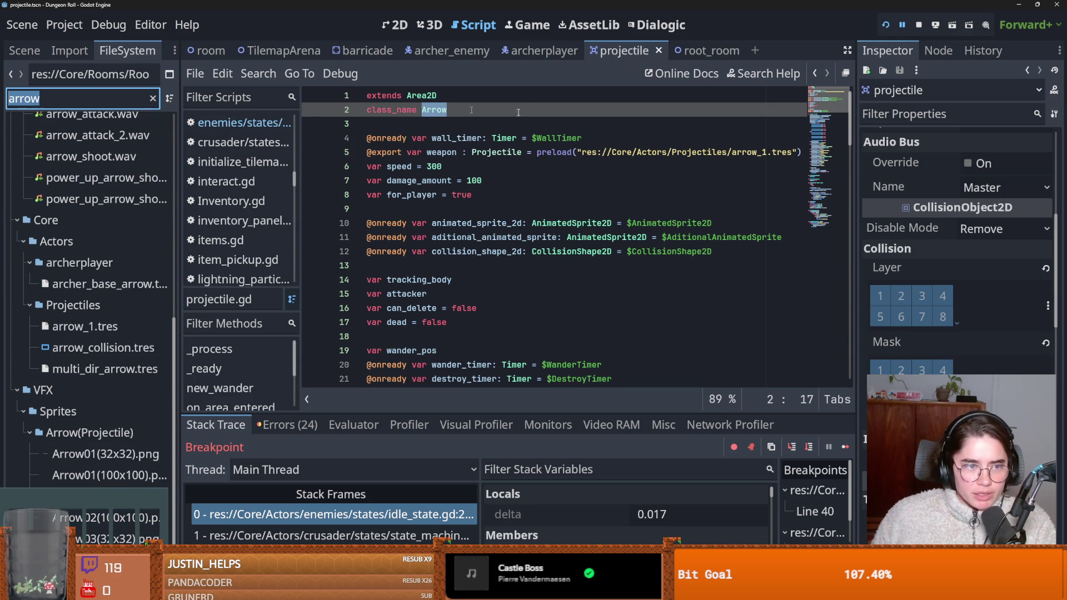
text(projec)
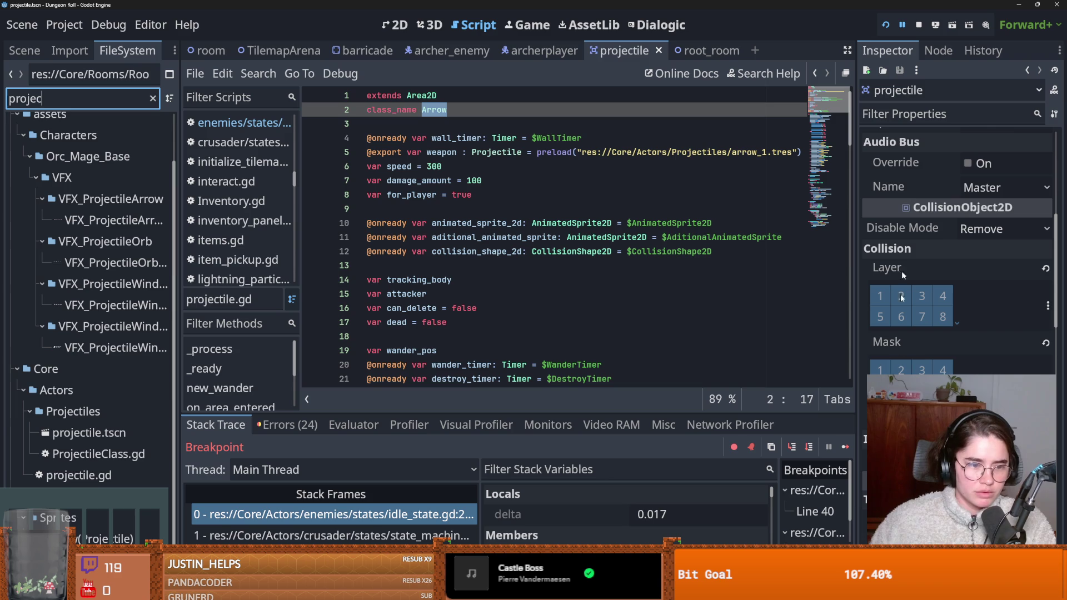
click(59, 432)
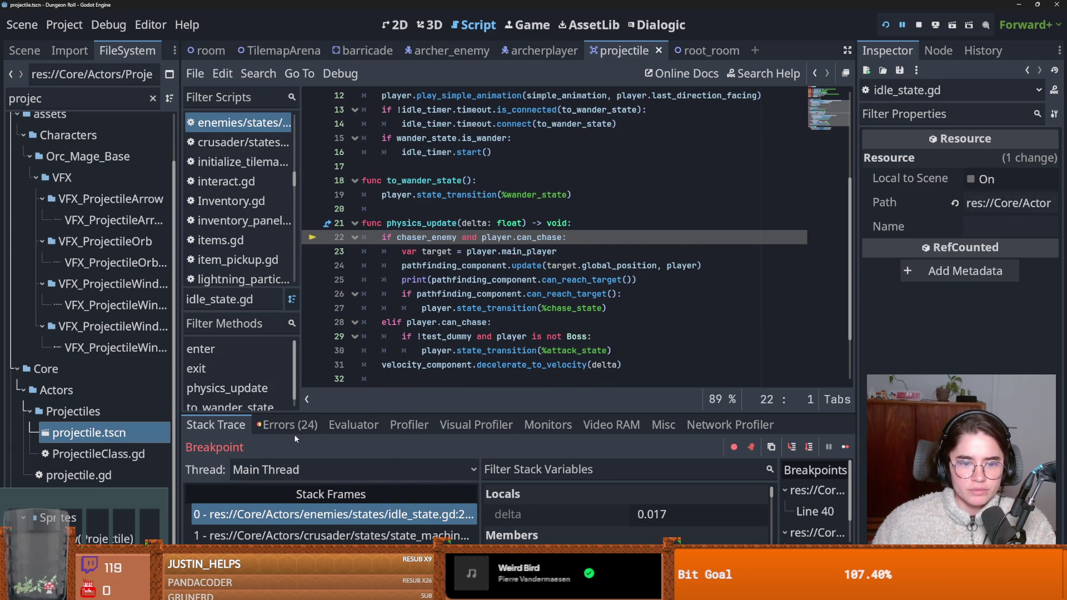
Step: Check the debugger's Errors list, then return to the Arrow check on barricade.gd line 14
click(285, 426)
click(344, 51)
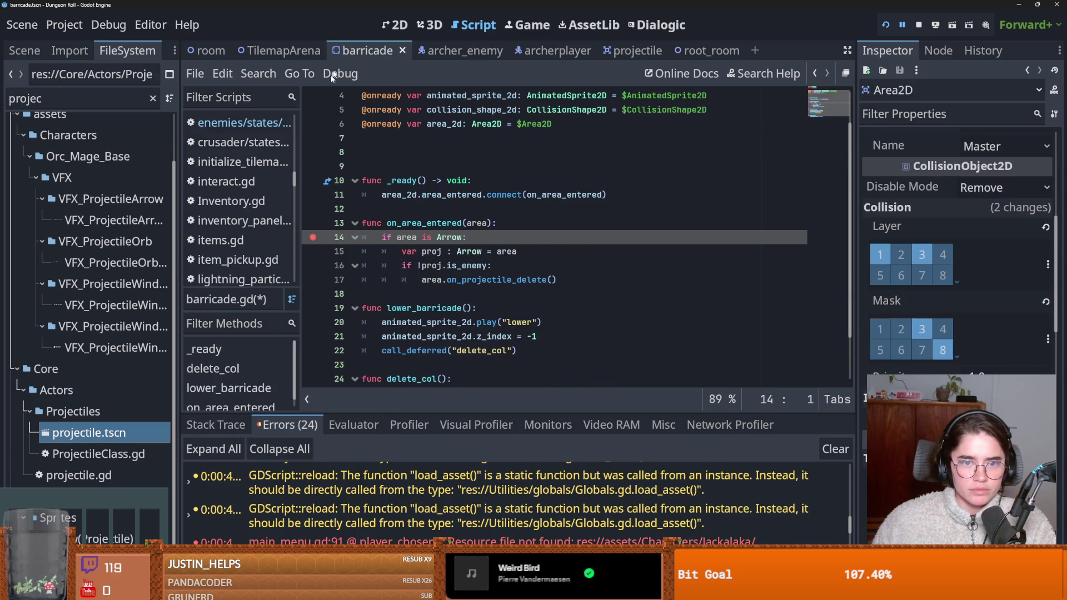
double_click(448, 237)
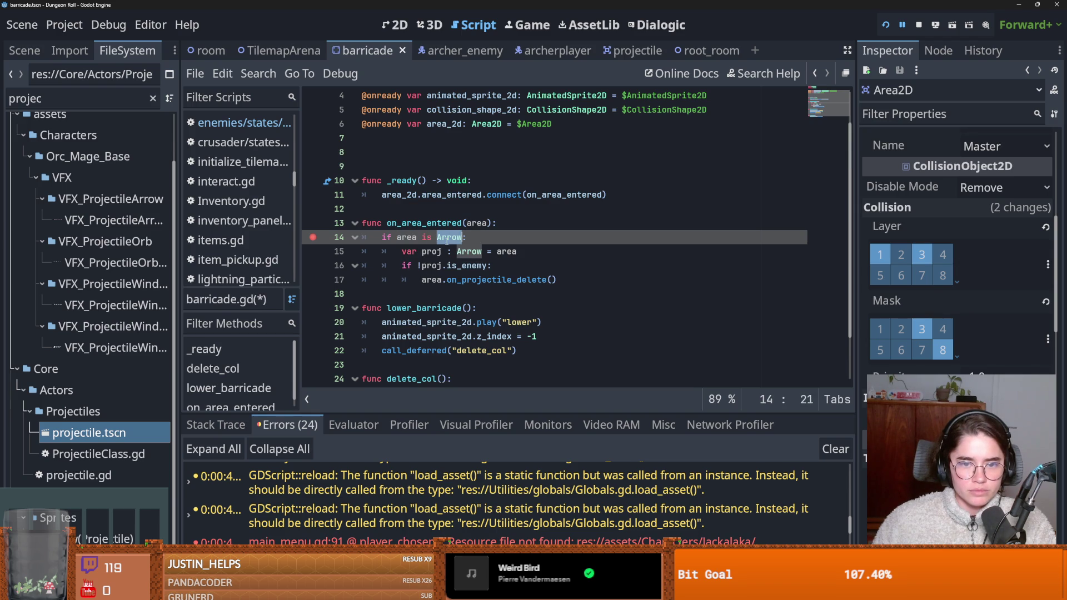
Step: Add an else: branch with a print statement after line 17 in barricade.gd and save
click(565, 280)
key(Return)
key(BackSpace)
key(BackSpace)
text(el)
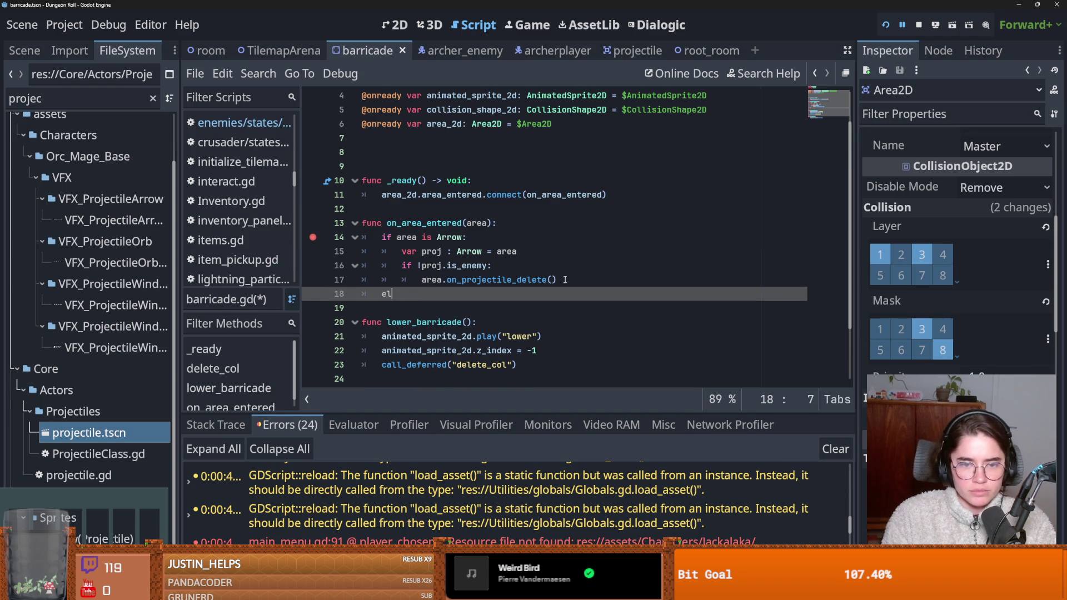
text(se:)
key(Return)
text(print("hi)
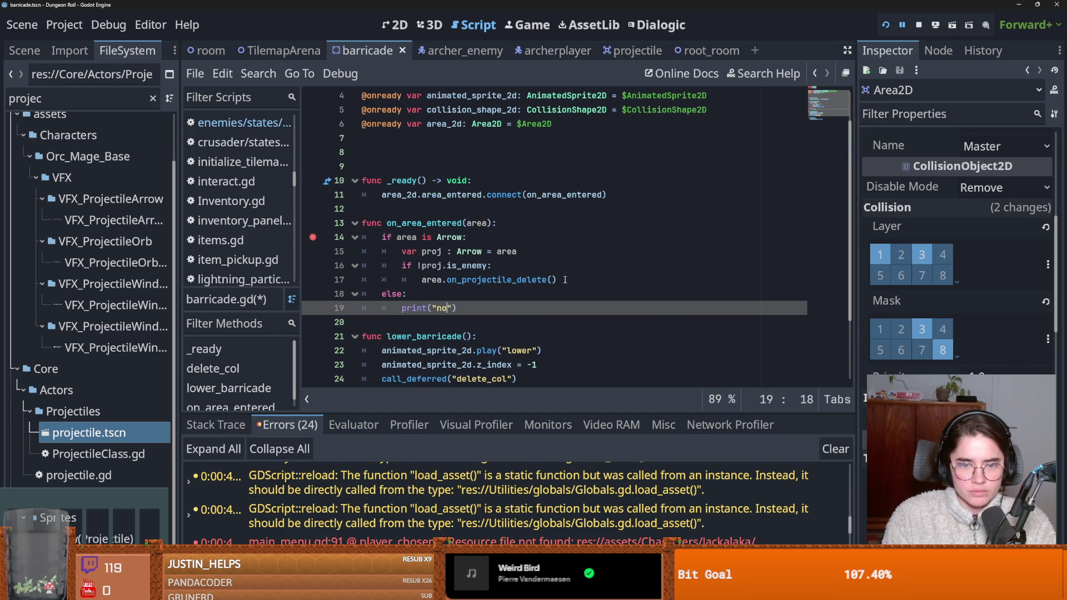
key(ctrl+s)
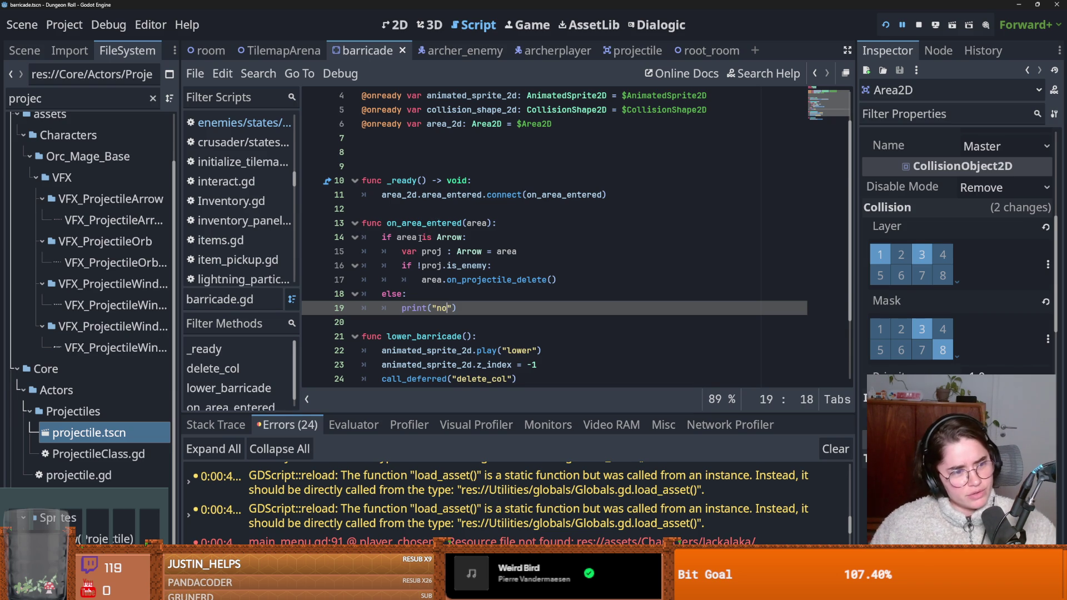
mouse_move(414, 245)
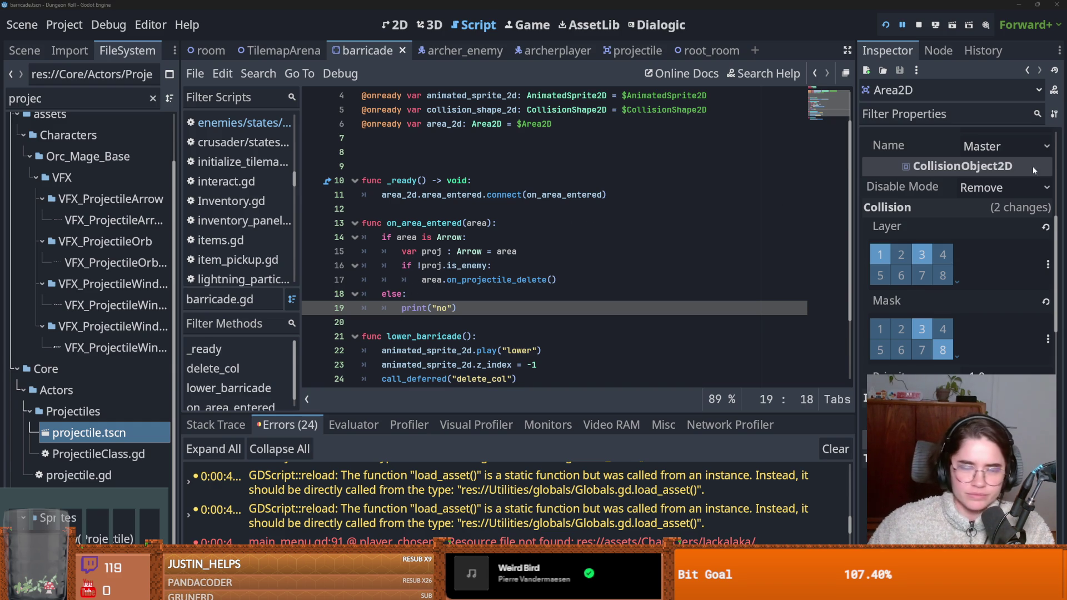
key(alt+Tab)
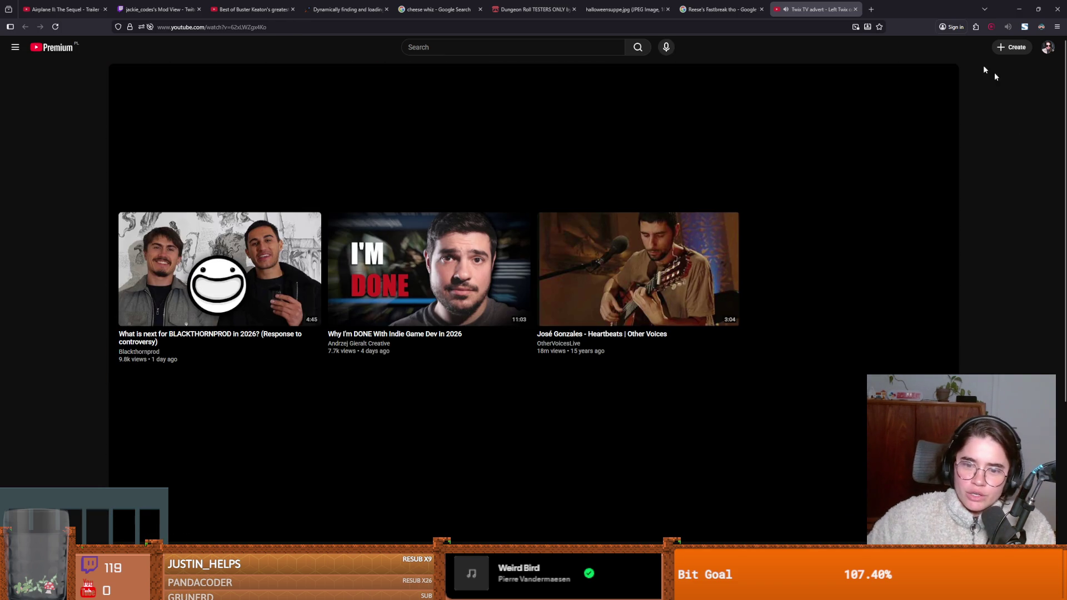
key(alt+Tab)
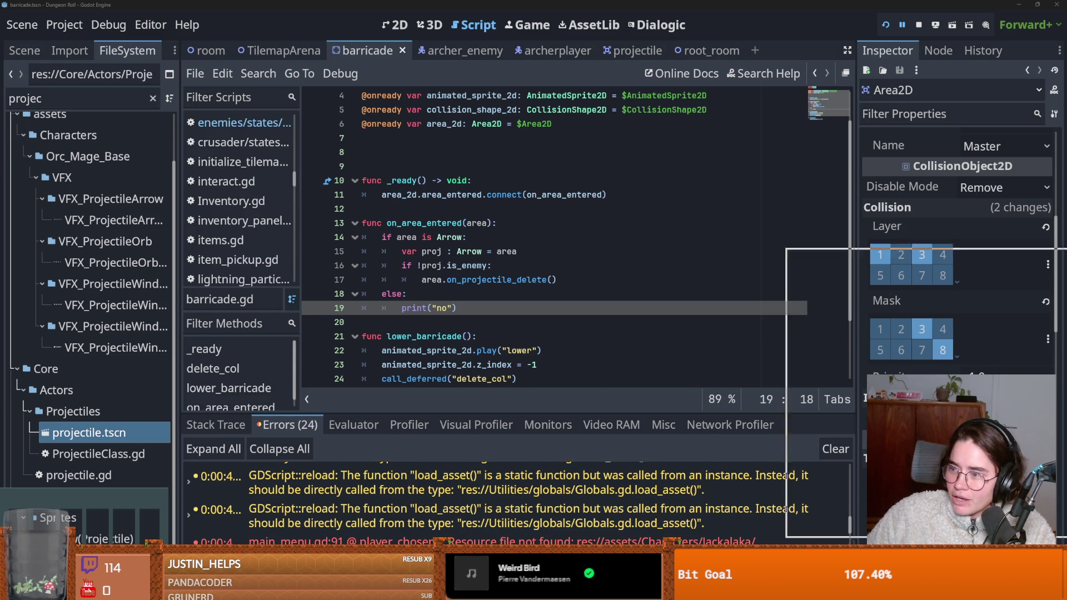
key(alt+Tab)
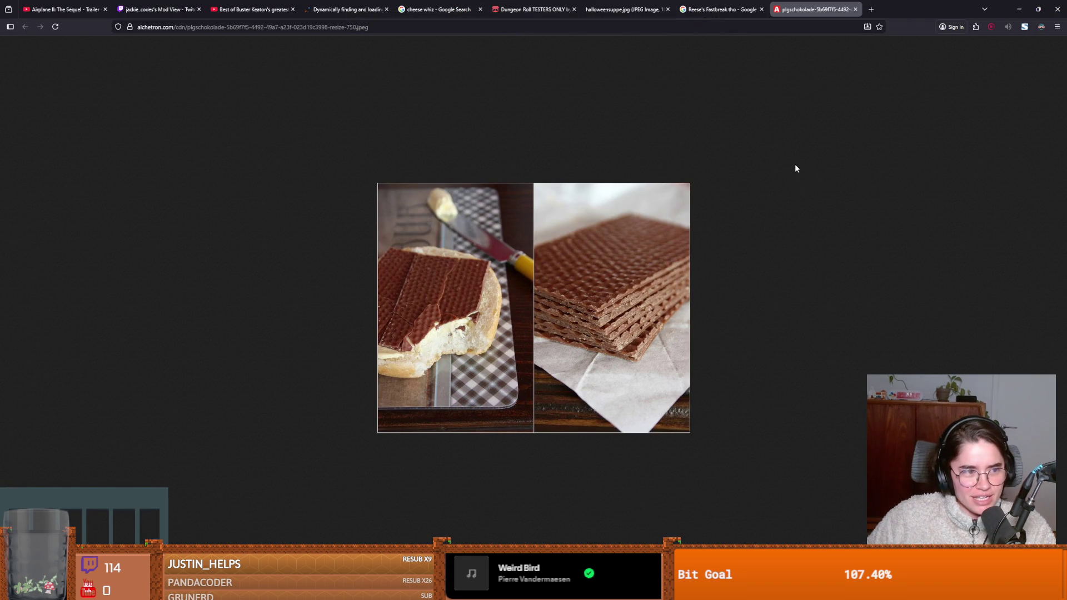
mouse_move(912, 4)
mouse_down()
mouse_move(991, 126)
mouse_move(1066, 133)
mouse_up()
key(ctrl+s)
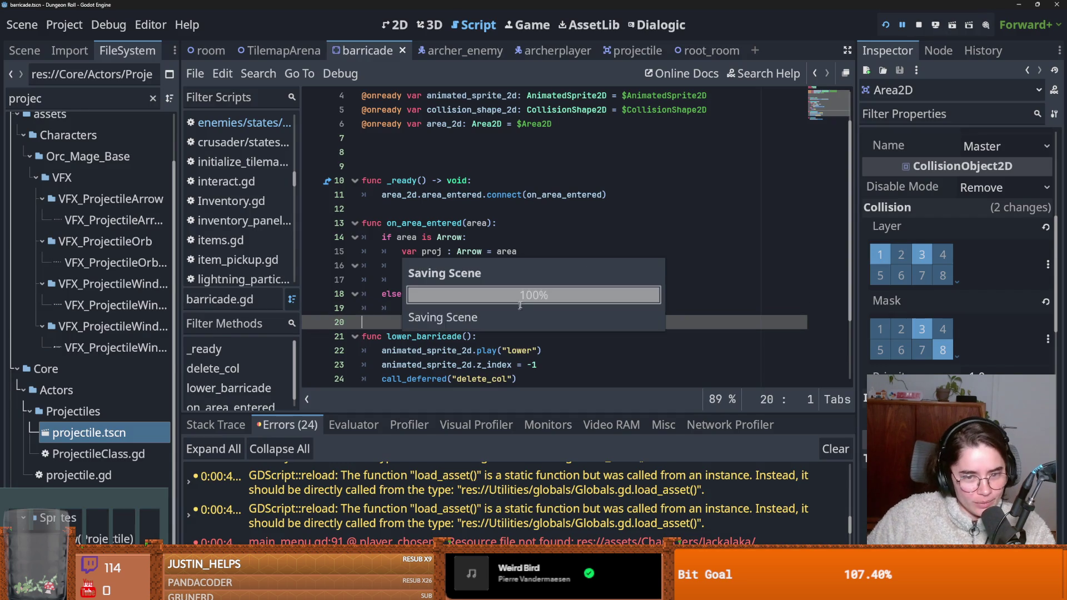
Step: Set a breakpoint on barricade.gd line 14, launch the game as the Crusader, then return to the main menu
click(313, 237)
click(886, 25)
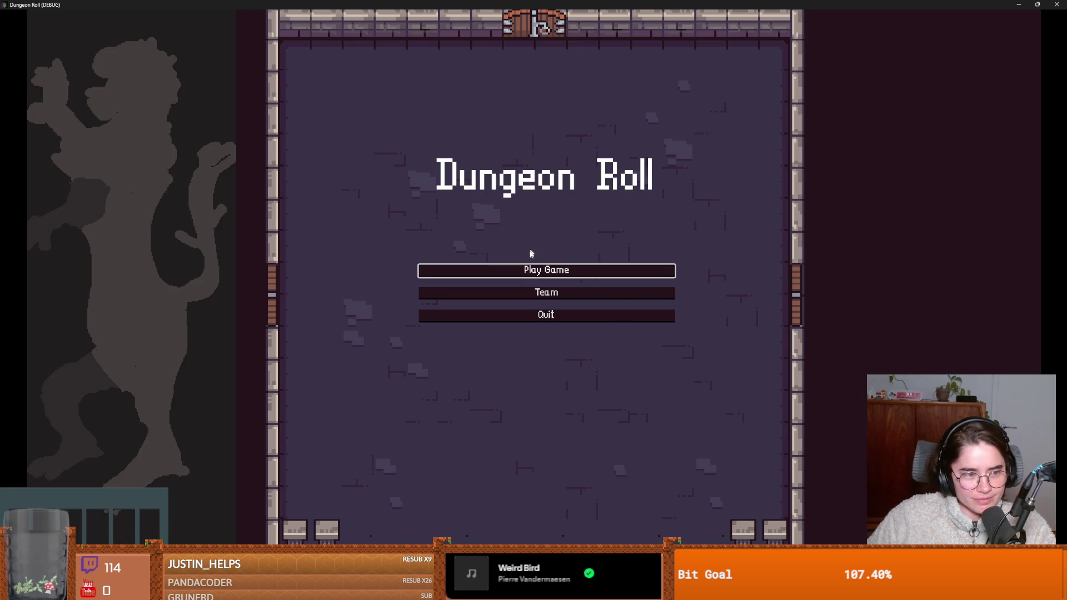
click(527, 271)
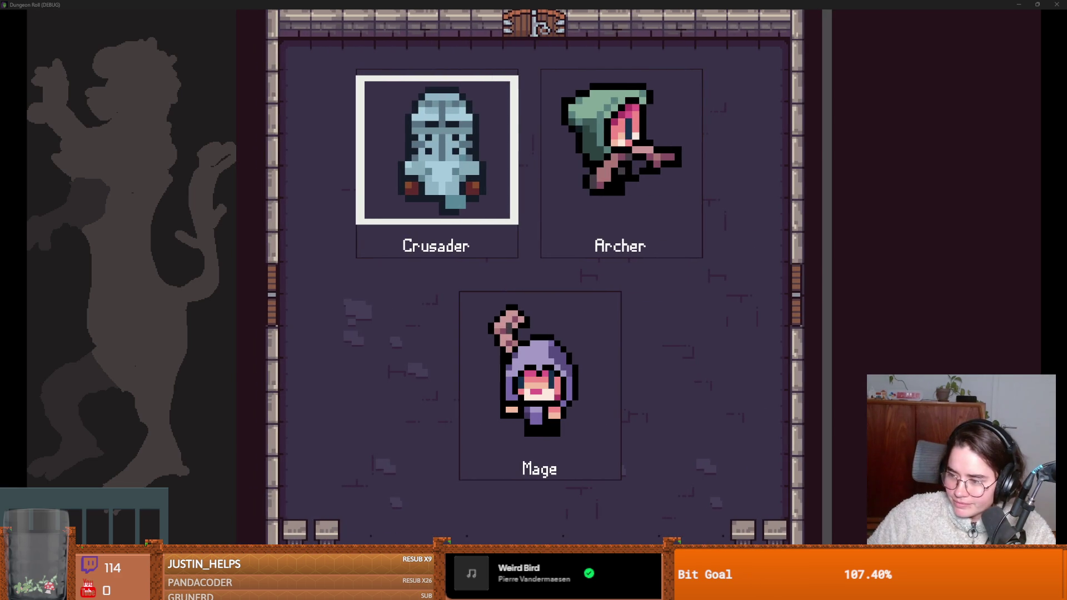
key(Return)
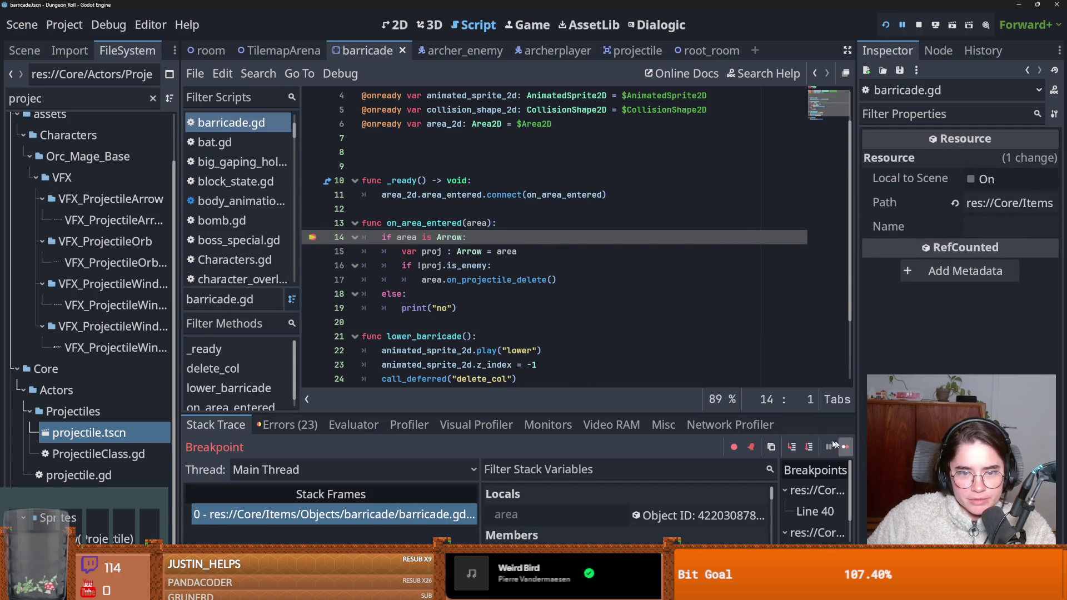
click(844, 446)
key(Escape)
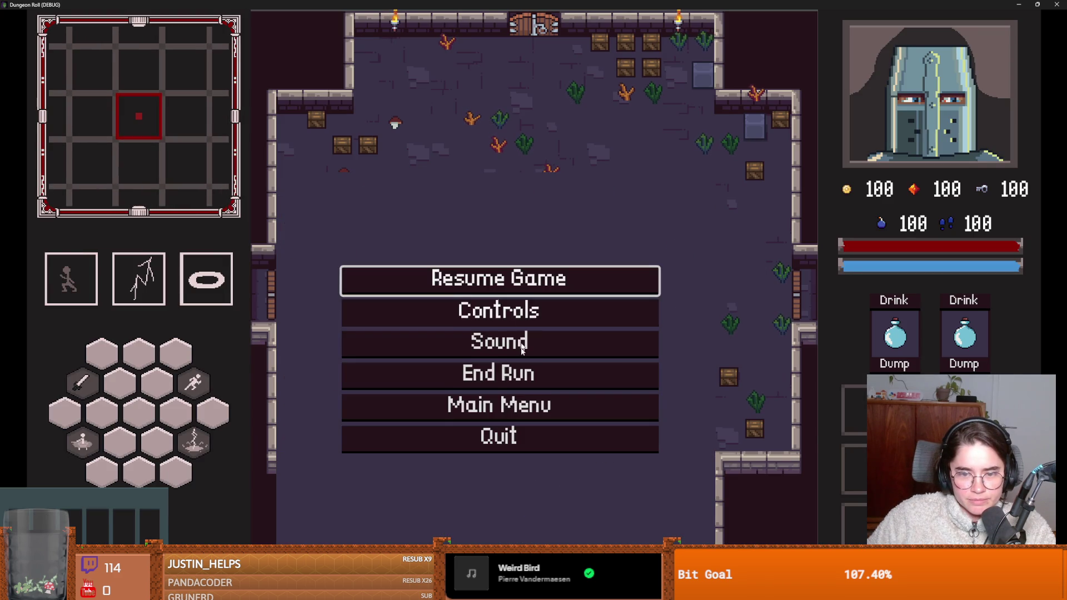
click(524, 395)
Step: Start another game, continue through breaks to the is_enemy error, remove the breakpoint, and open projectile.gd
click(593, 271)
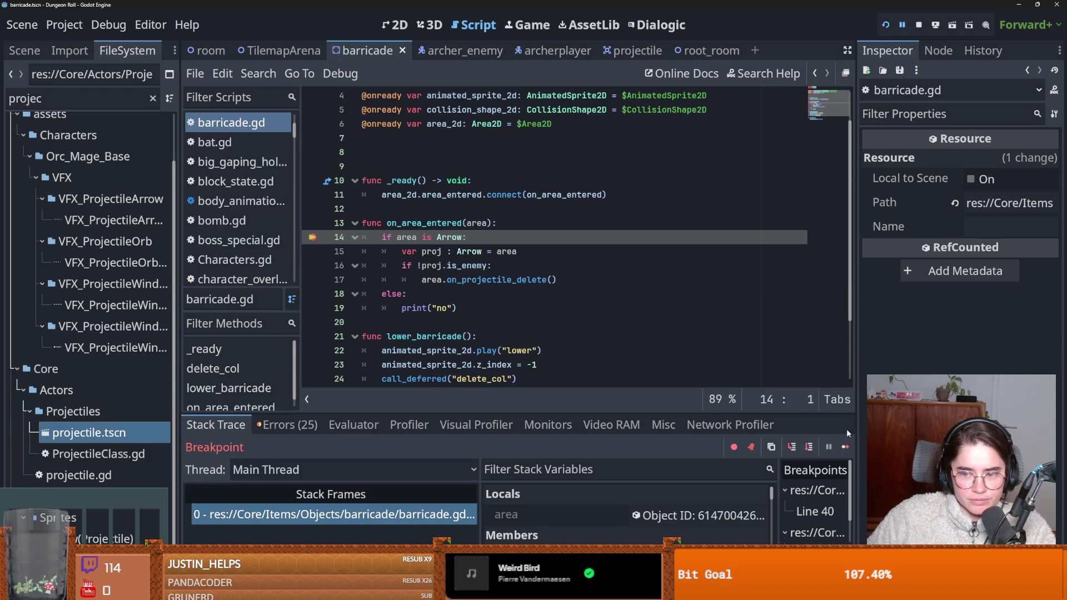
click(845, 446)
click(844, 446)
click(844, 446)
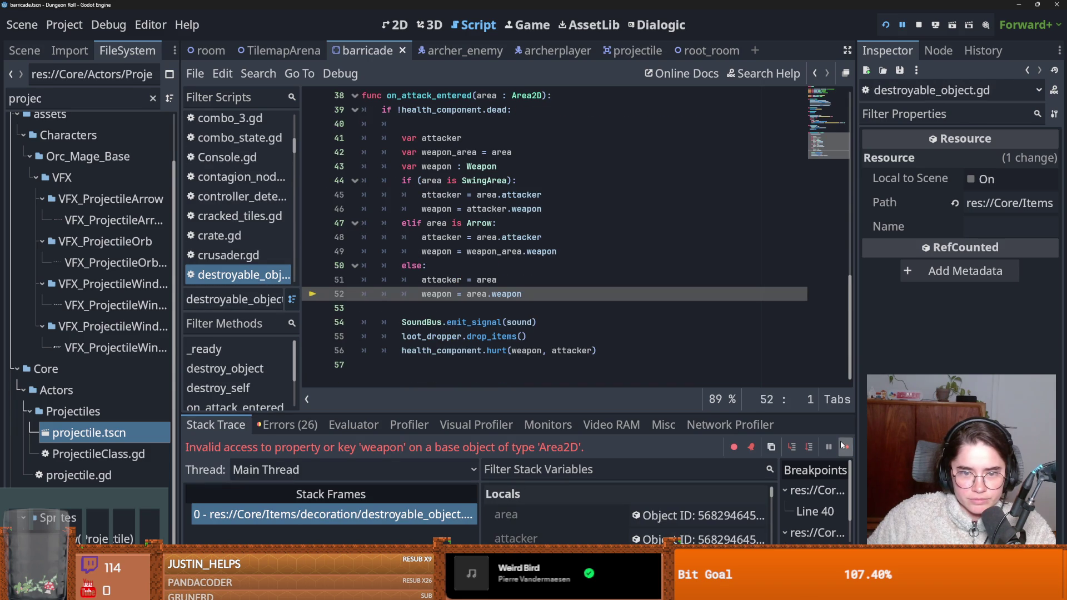
click(844, 447)
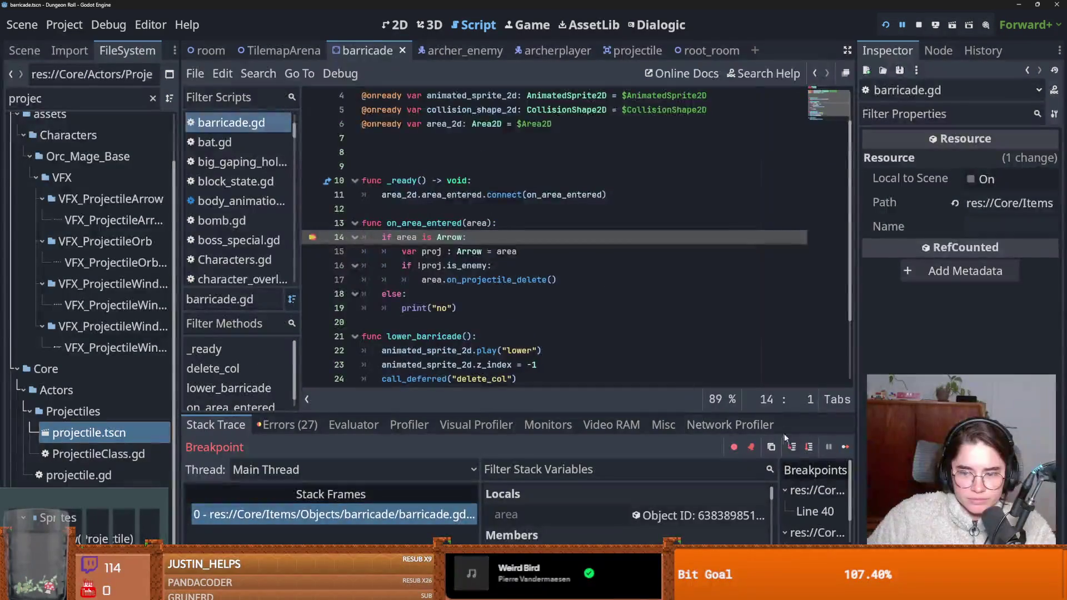
click(312, 223)
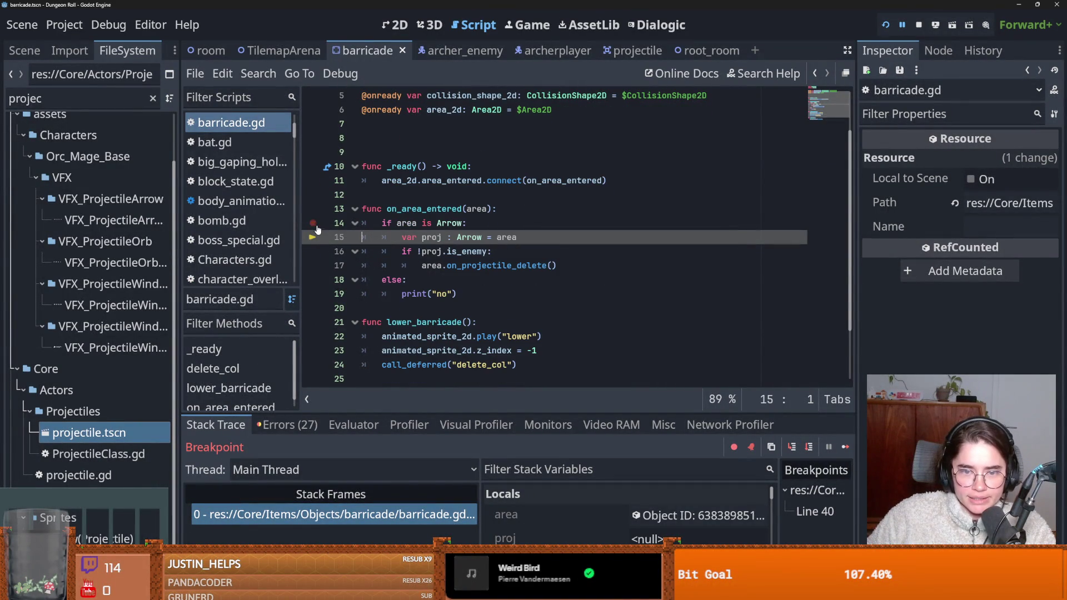
click(844, 447)
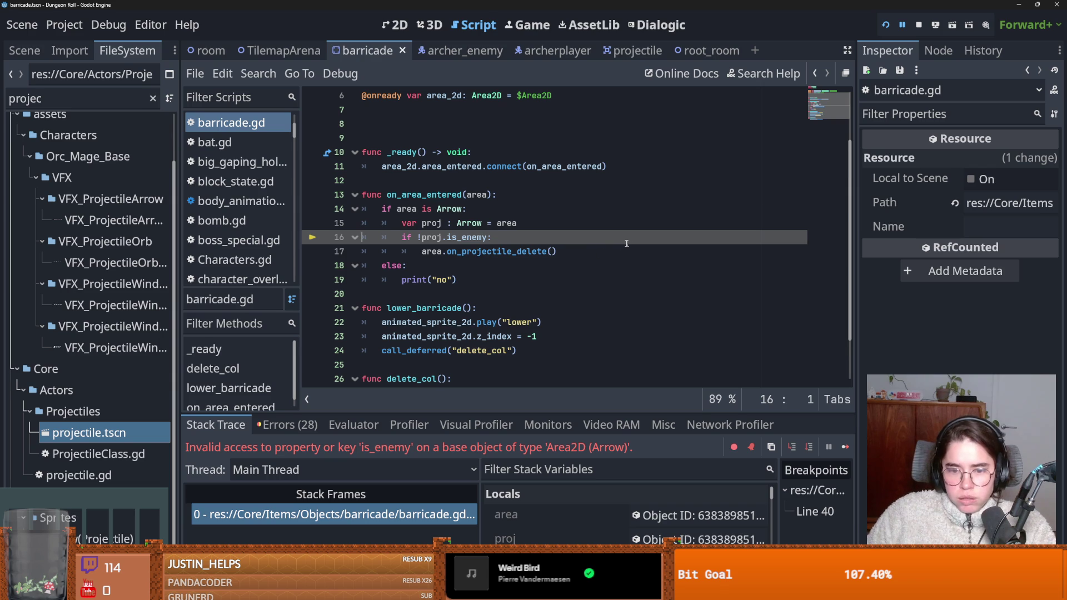
click(641, 55)
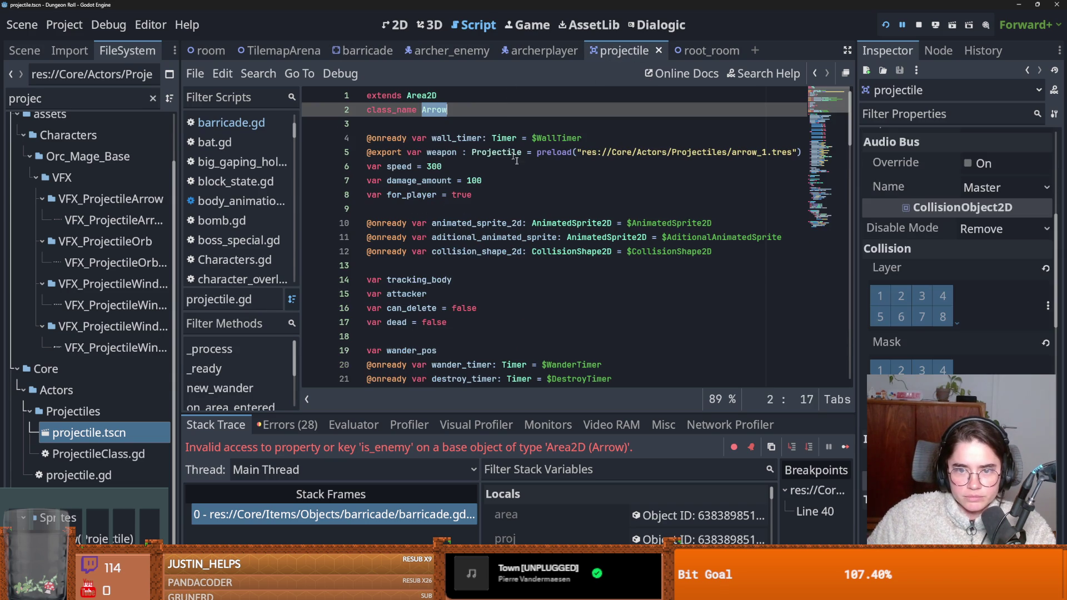
Step: Jump from the debugger's barricade stack frame to the error line in barricade.gd
scroll(917, 305, up, 5)
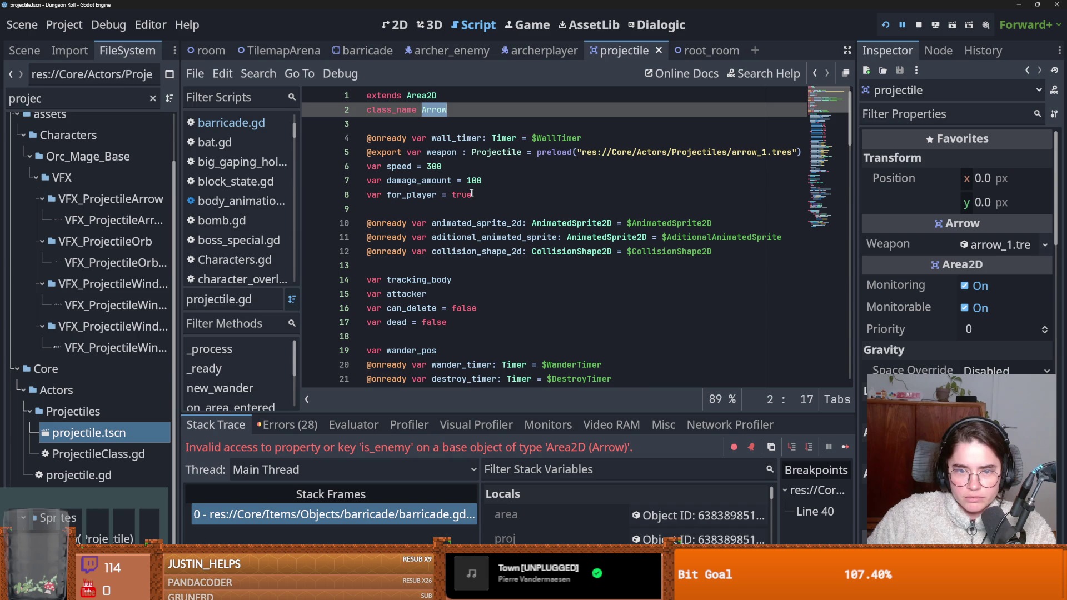
scroll(472, 181, down, 1)
scroll(450, 161, up, 1)
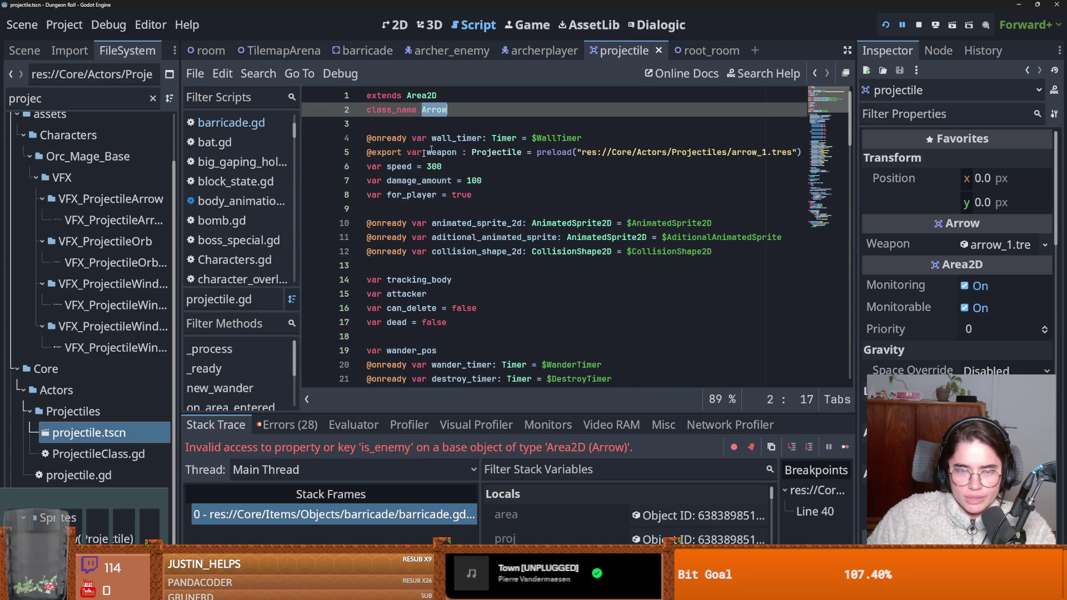
click(399, 522)
double_click(392, 517)
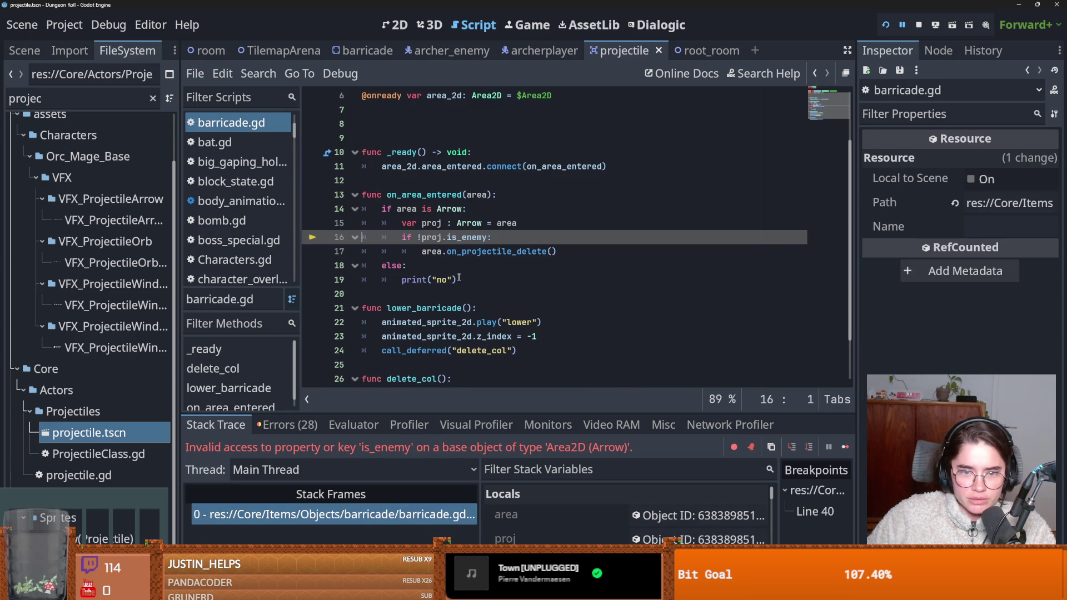
Step: Rewrite line 15 to read "var proj : Projectile = area.weapon"
click(522, 223)
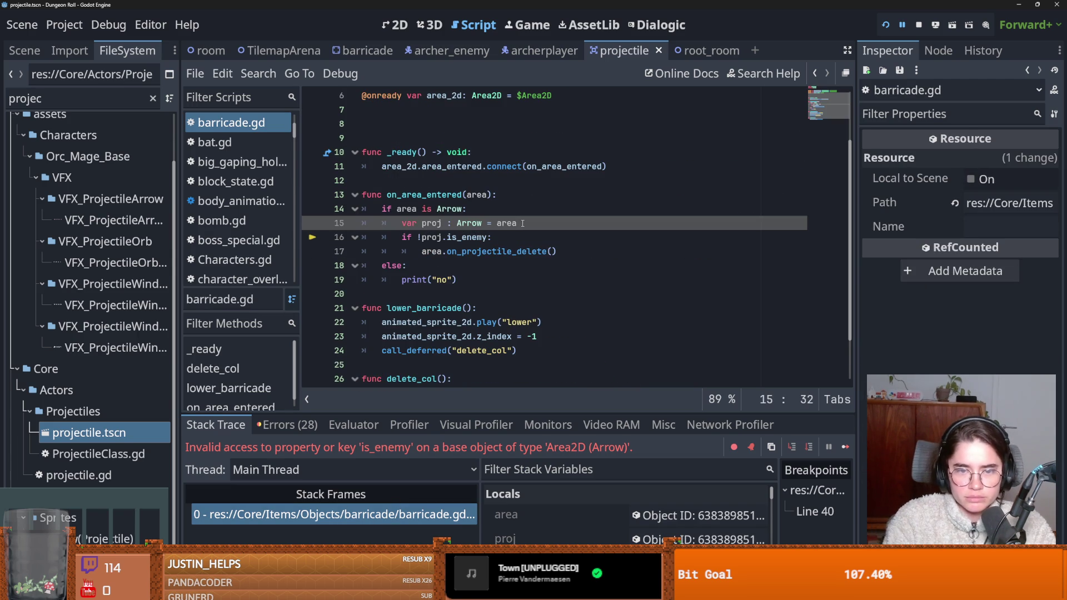
text(.wea)
key(Return)
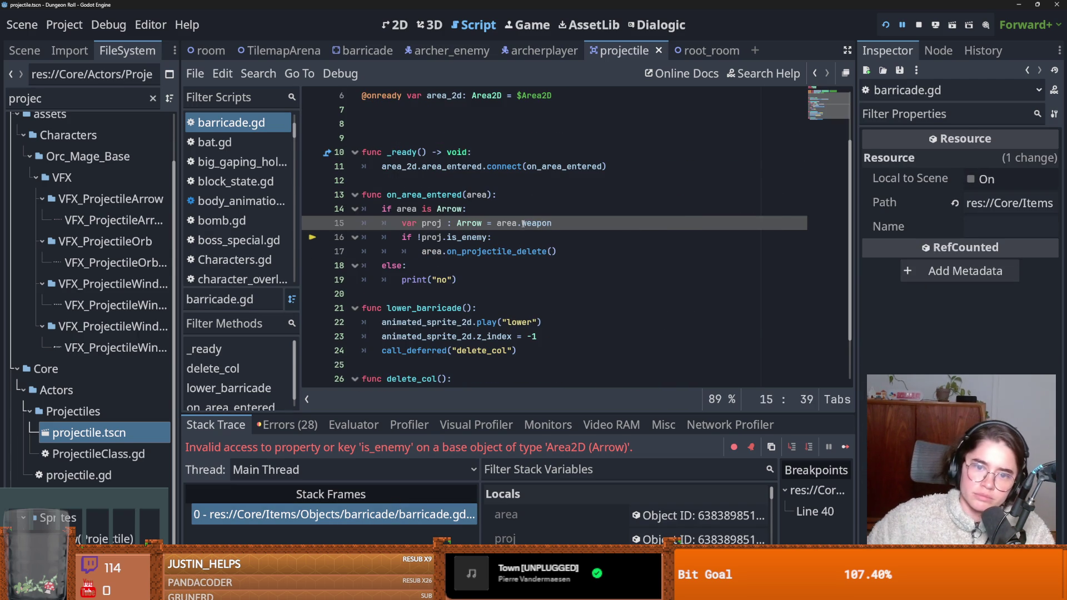
double_click(470, 224)
text(Proj)
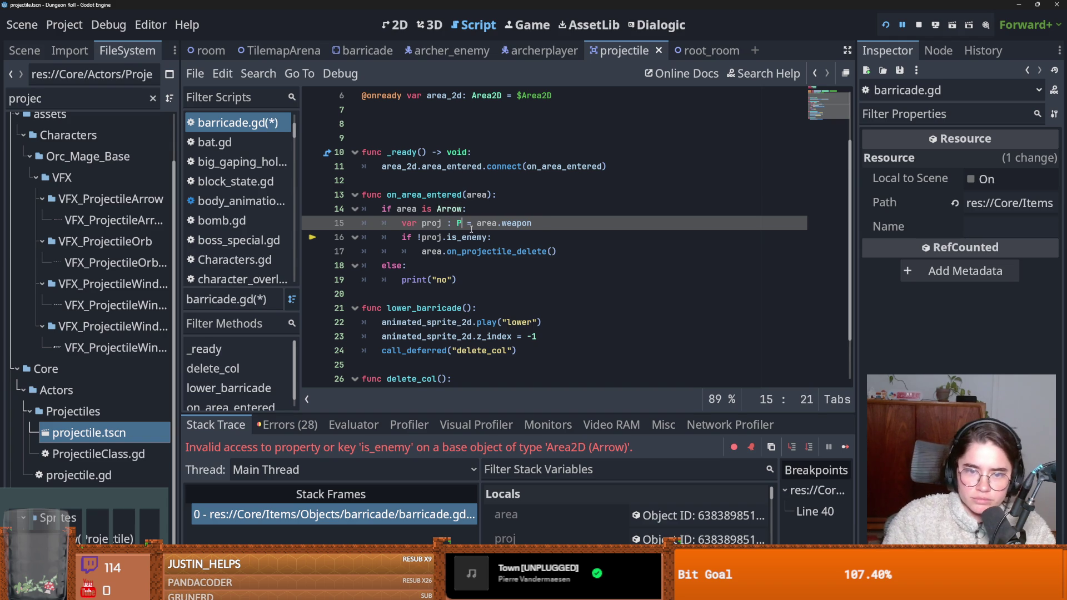
key(Return)
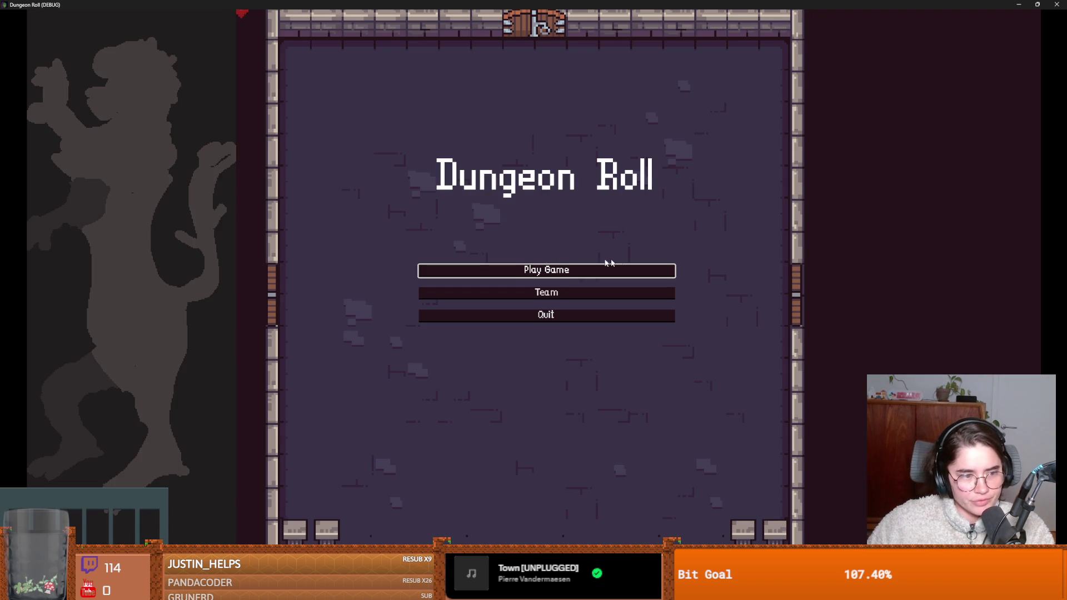
Step: Start a game as the Crusader, resume past the break, then restart from the main menu with another character
click(555, 270)
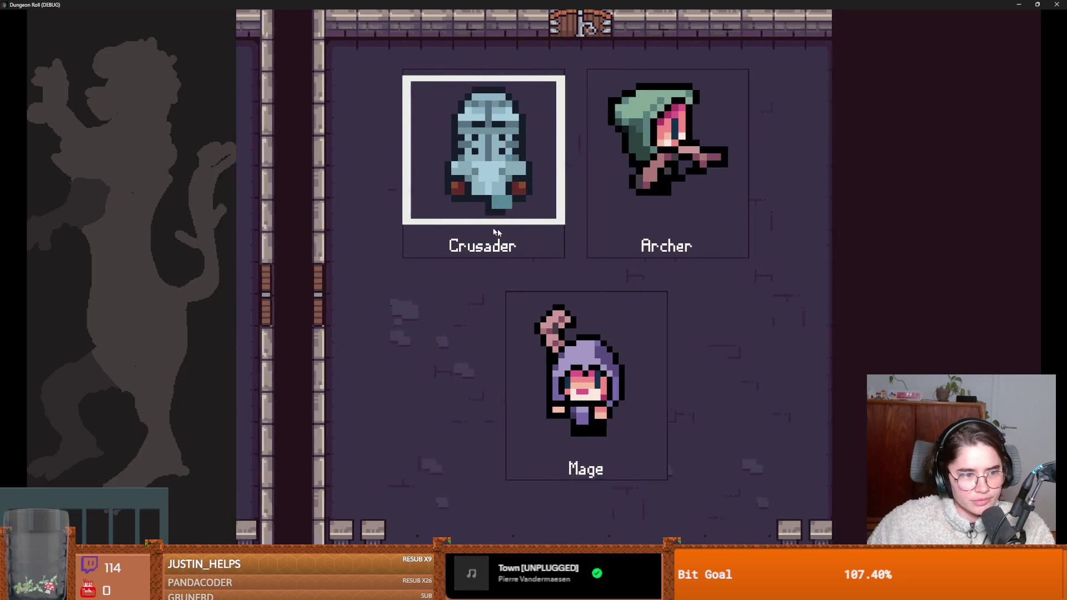
click(502, 190)
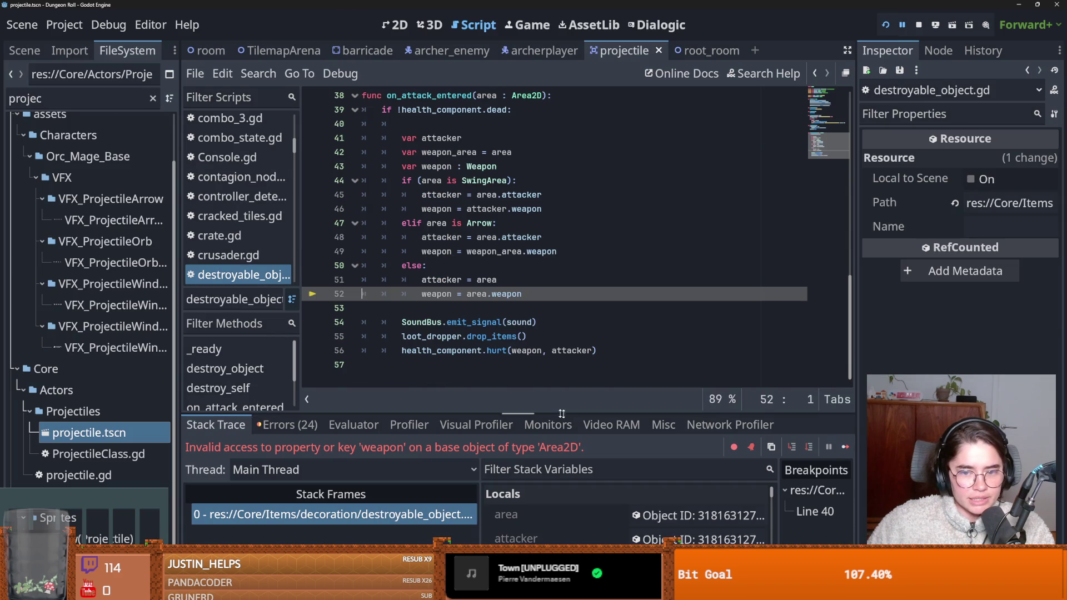
click(844, 446)
key(Escape)
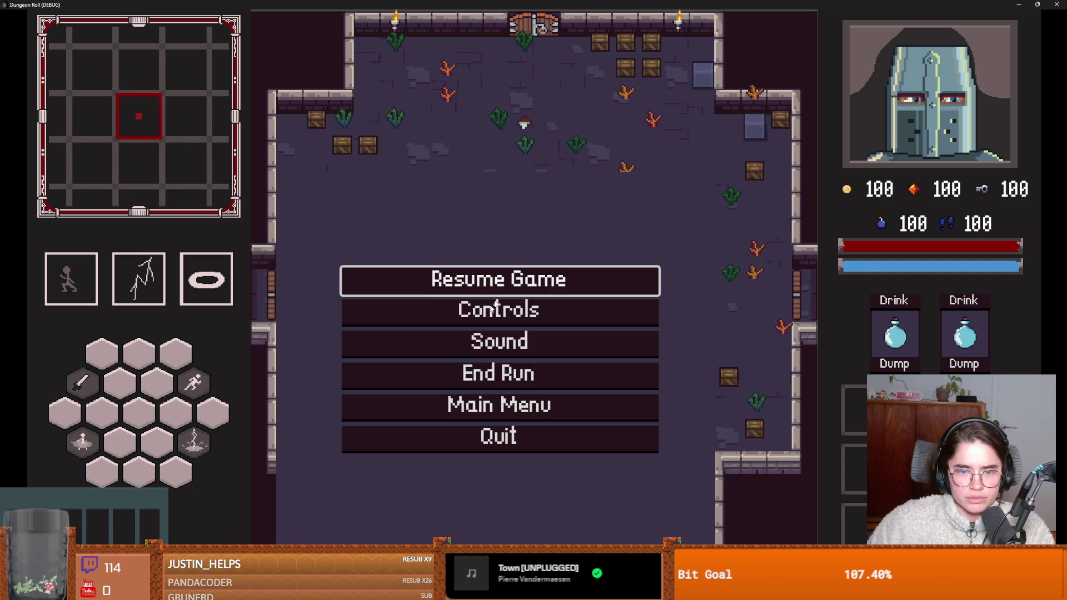
click(497, 398)
click(546, 275)
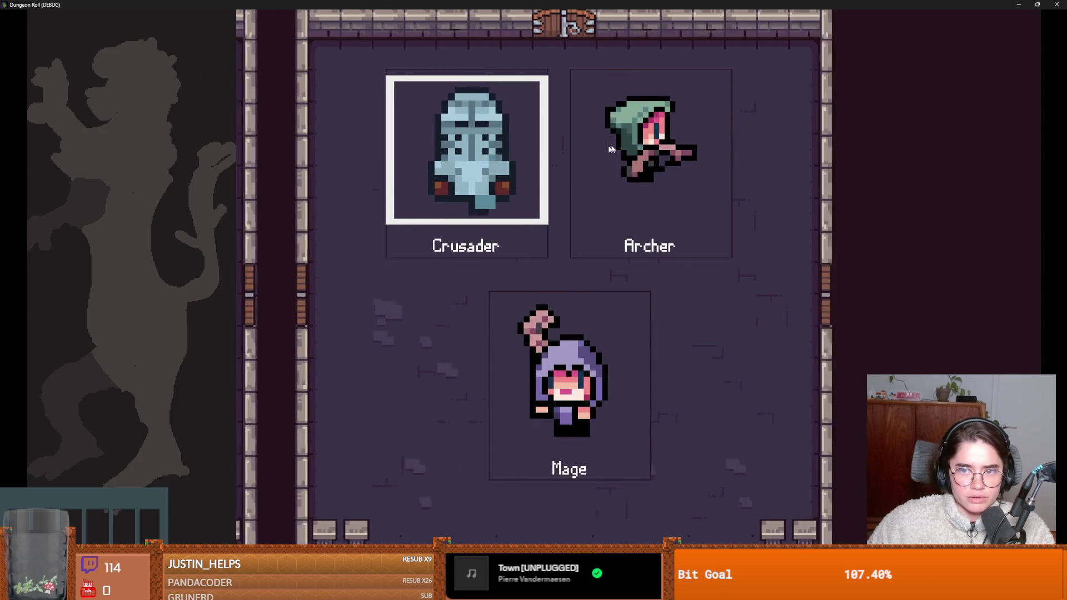
click(595, 189)
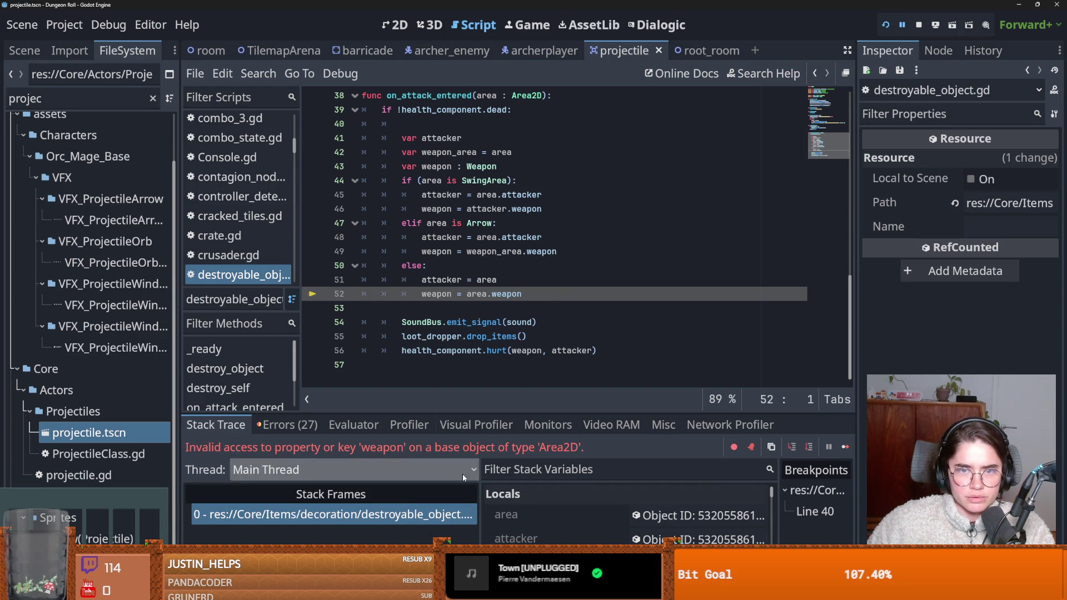
Step: Inspect the reported error line in the debugger, then resume execution twice
scroll(464, 336, up, 4)
scroll(464, 336, down, 1)
scroll(466, 337, up, 3)
scroll(467, 336, down, 2)
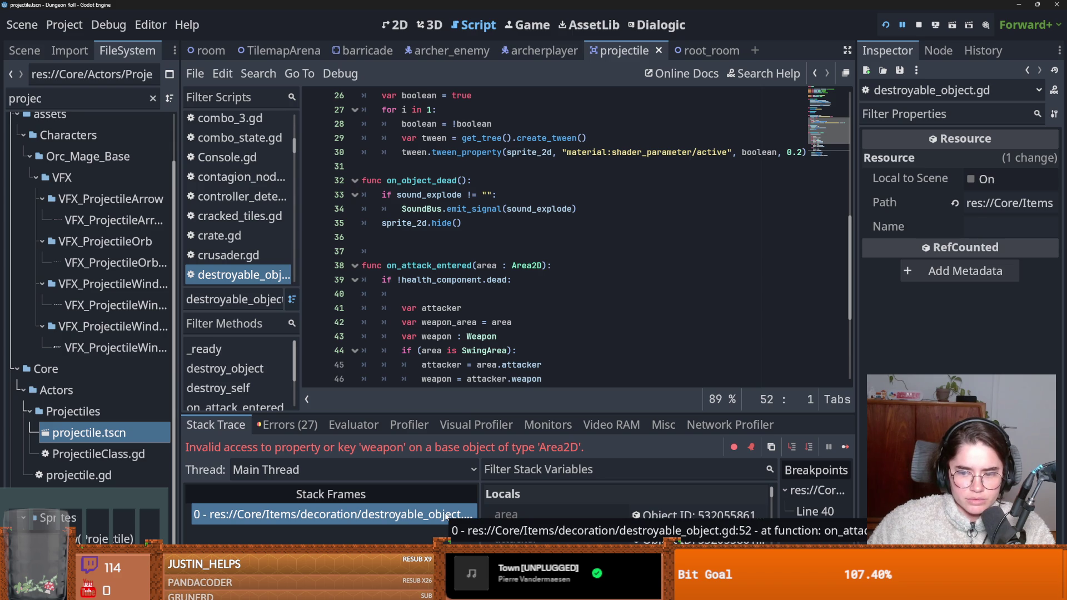
click(446, 515)
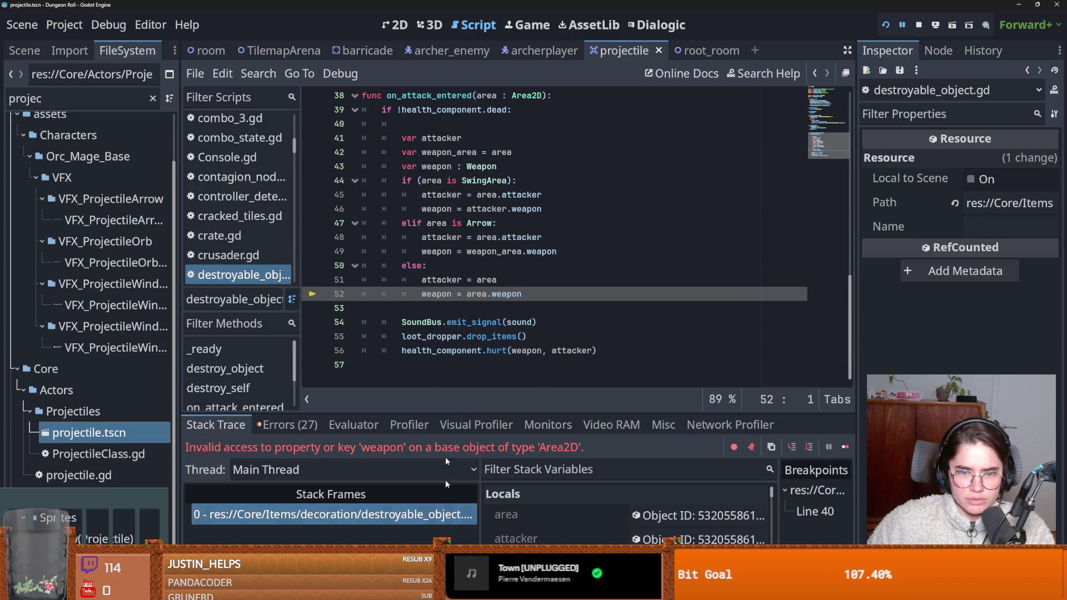
scroll(437, 342, up, 3)
drag(298, 279, 348, 280)
scroll(462, 324, up, 4)
scroll(462, 324, down, 4)
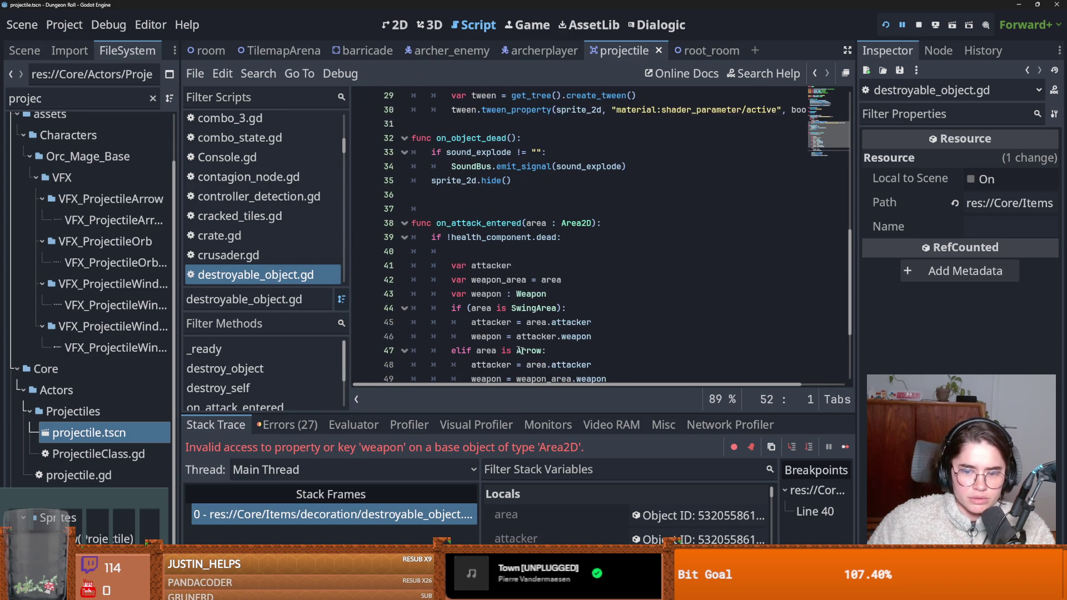
click(848, 444)
click(848, 445)
Step: Walk around the room, fire a projectile at the enemies, and exit through the west door
key(d)
key(w)
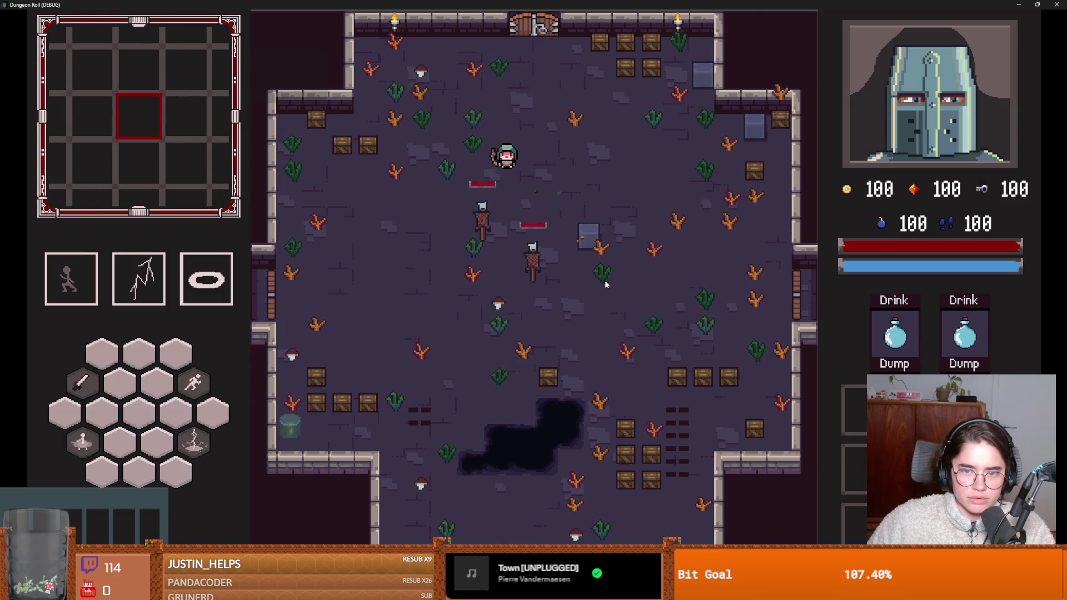
key(w)
key(d)
click(605, 280)
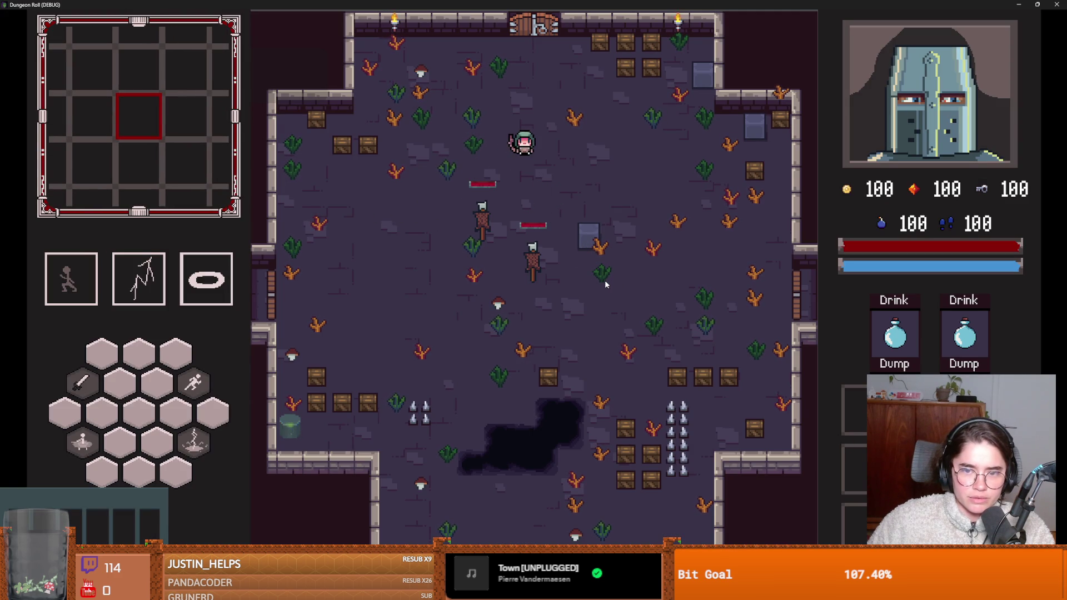
key(a)
key(s)
key(a)
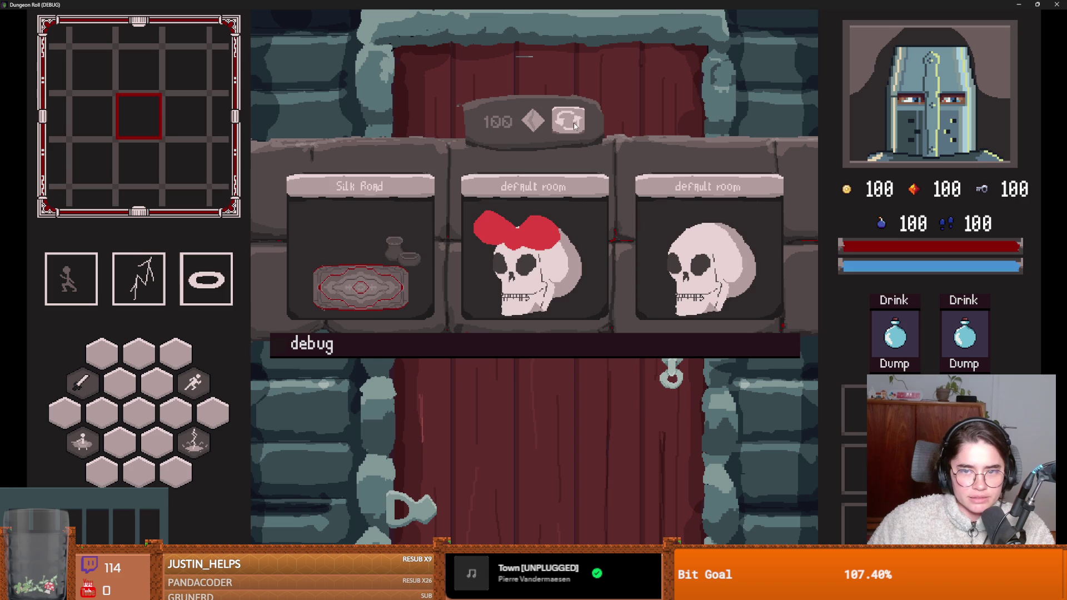
Step: Reroll the offered rooms repeatedly until execution halts at destroyable_object.gd line 52
click(575, 124)
click(575, 124)
click(575, 124)
click(572, 128)
click(570, 130)
click(570, 130)
click(570, 130)
click(570, 130)
click(366, 267)
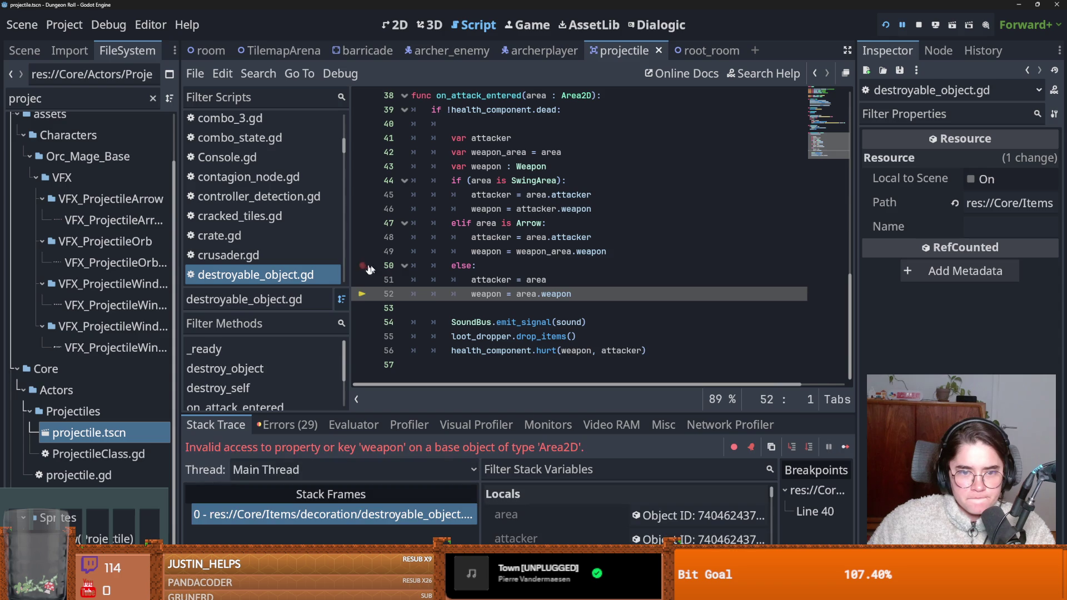
text(a)
key(BackSpace)
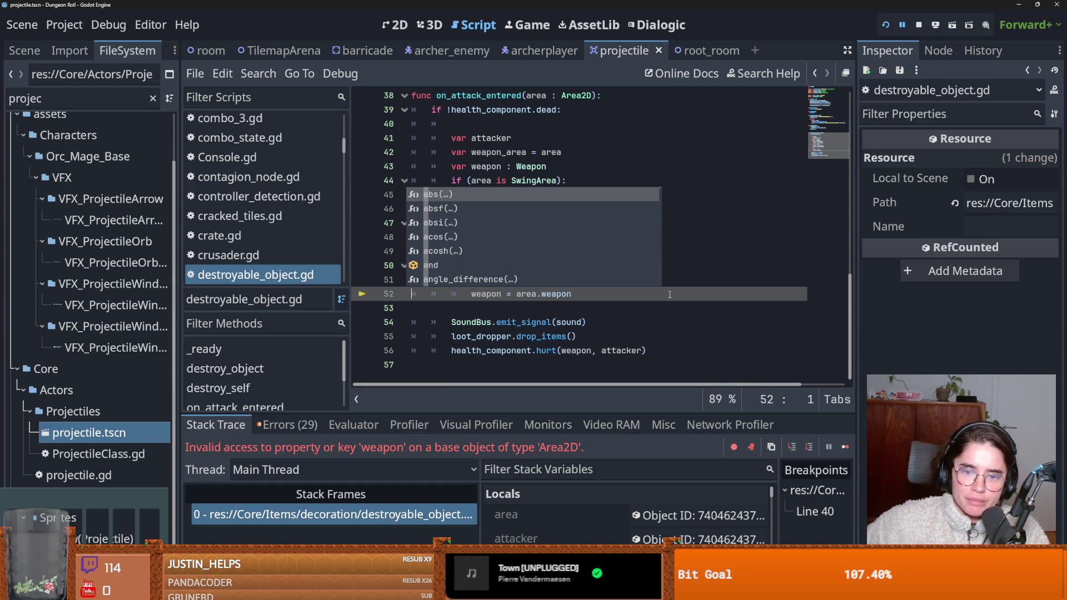
click(539, 295)
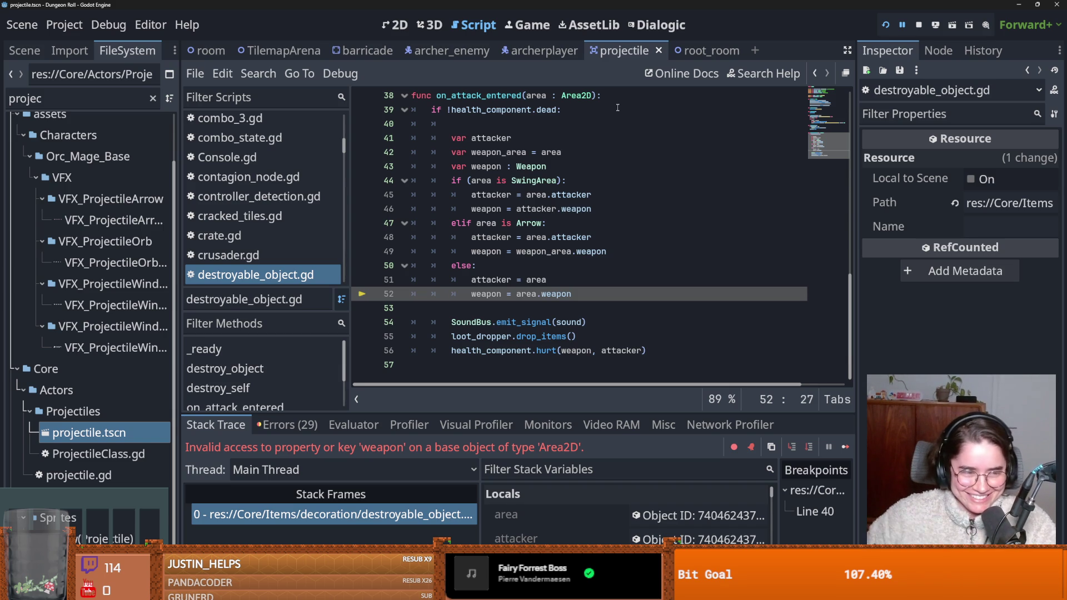
click(495, 237)
key(ctrl+s)
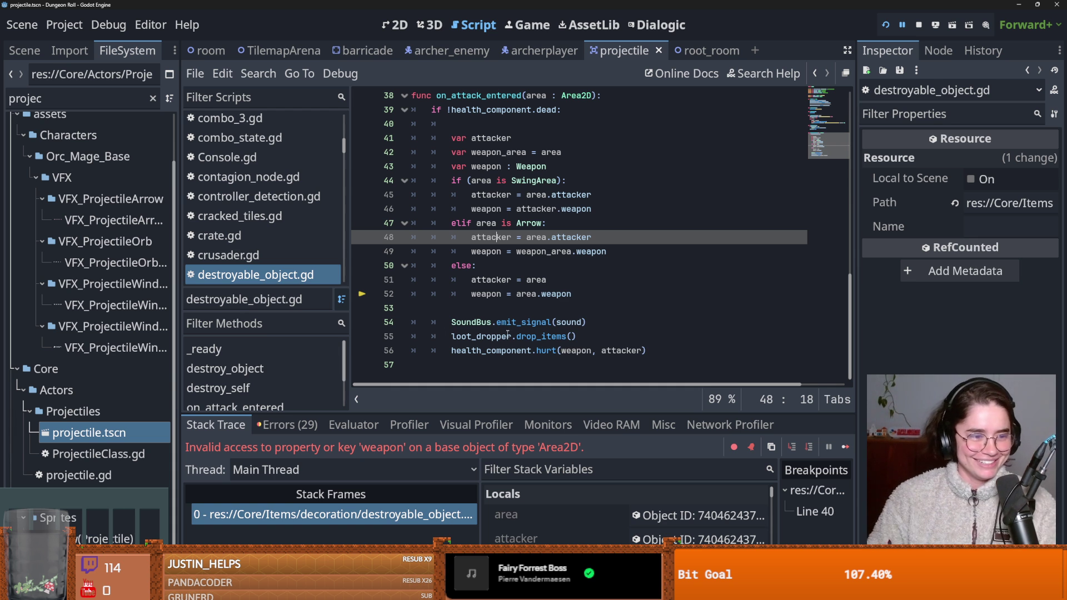
click(472, 336)
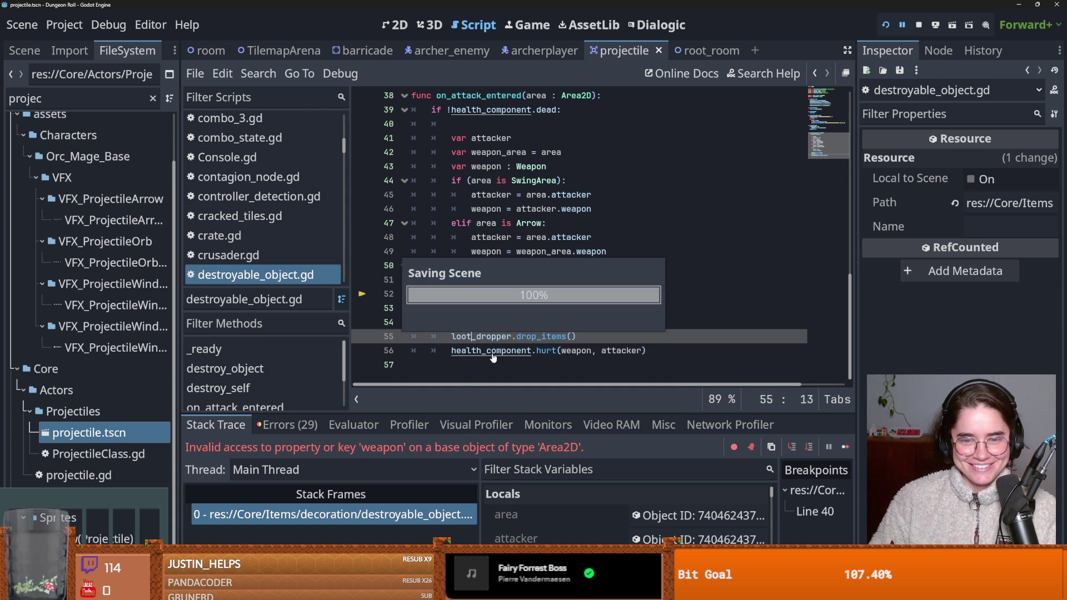
drag(428, 414, 439, 226)
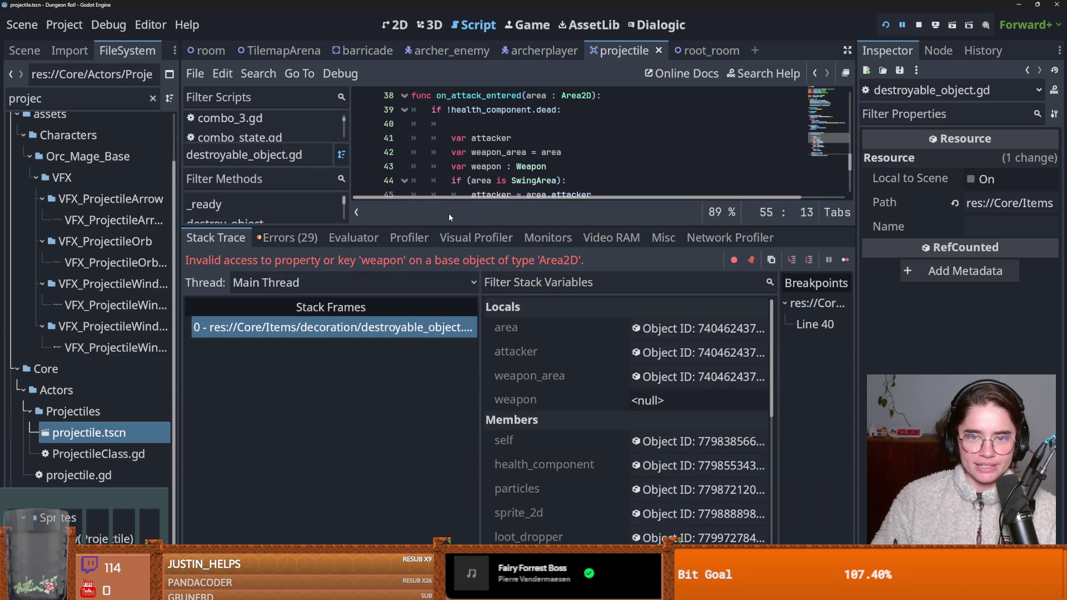
Step: Shrink the debugger panel back down, place the caret on line 51, and save
drag(449, 222, 449, 420)
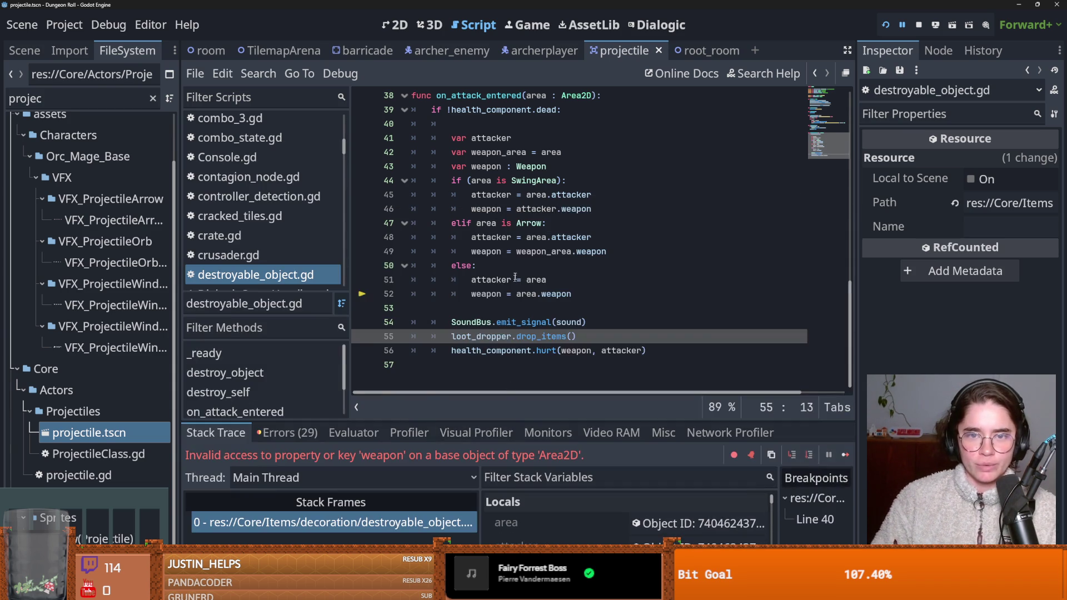
click(517, 280)
key(ctrl+s)
scroll(498, 318, up, 3)
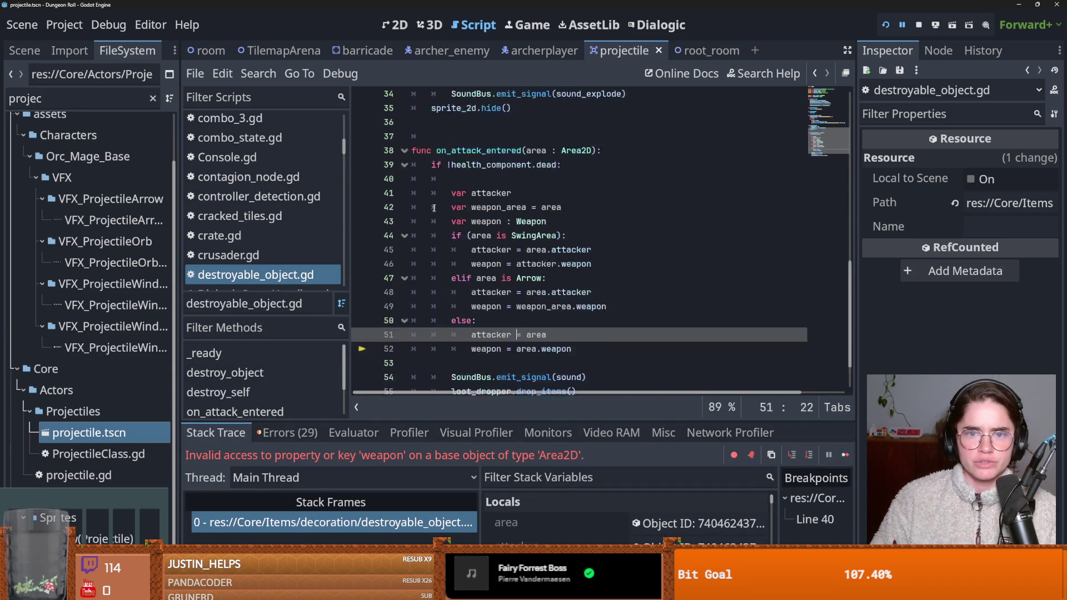
Step: Show the barricade scene tree and open barricade.gd from the script list
click(357, 49)
scroll(111, 222, up, 1)
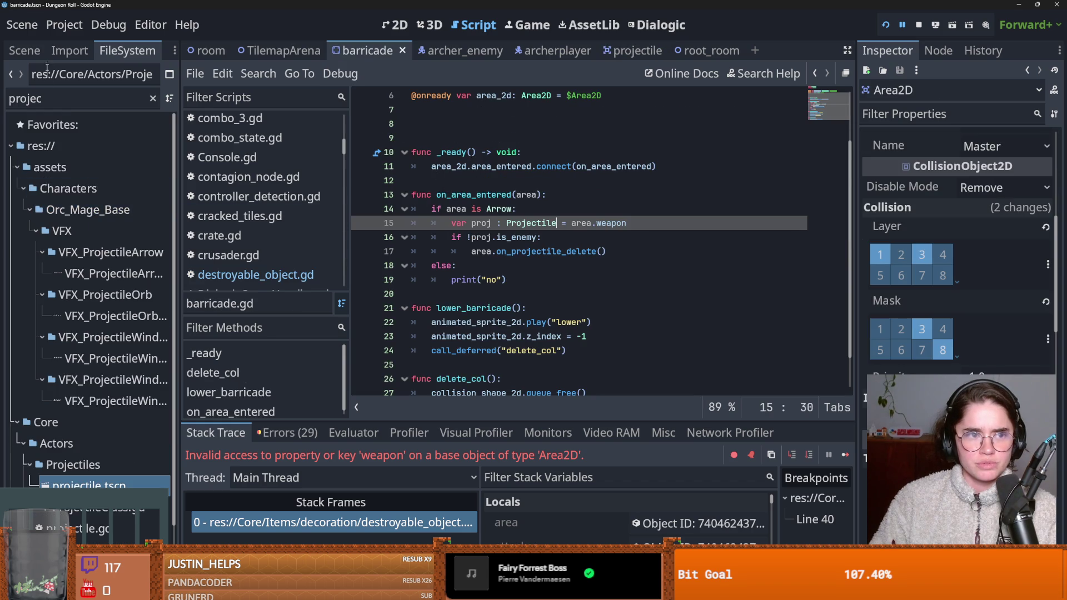
click(25, 50)
click(156, 124)
scroll(534, 269, up, 2)
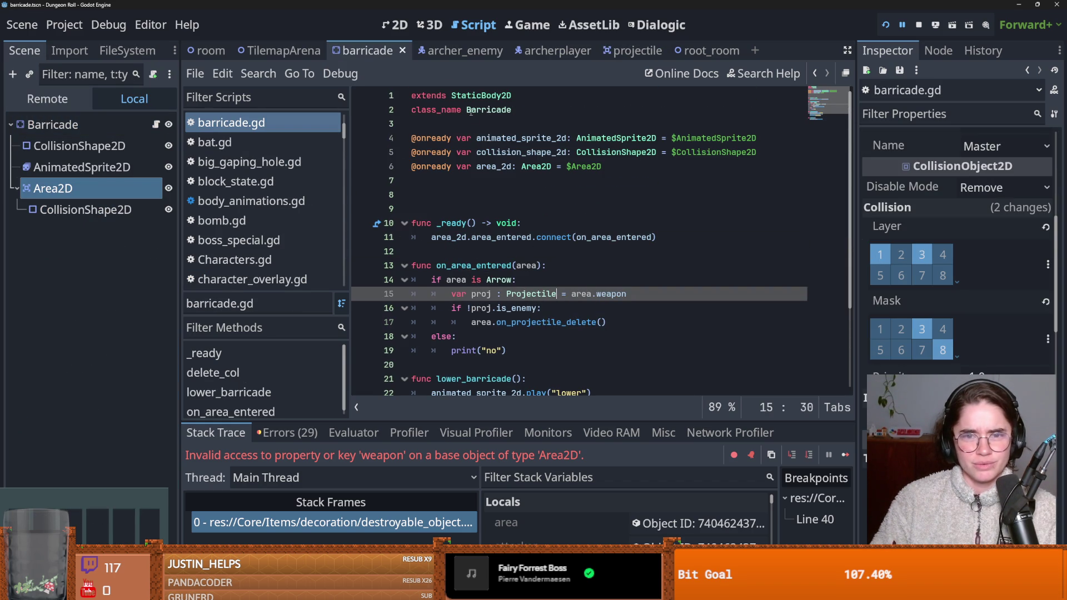
Step: Inspect the area object behind the destroyable_object.gd error in a widened inspector, then save
click(349, 524)
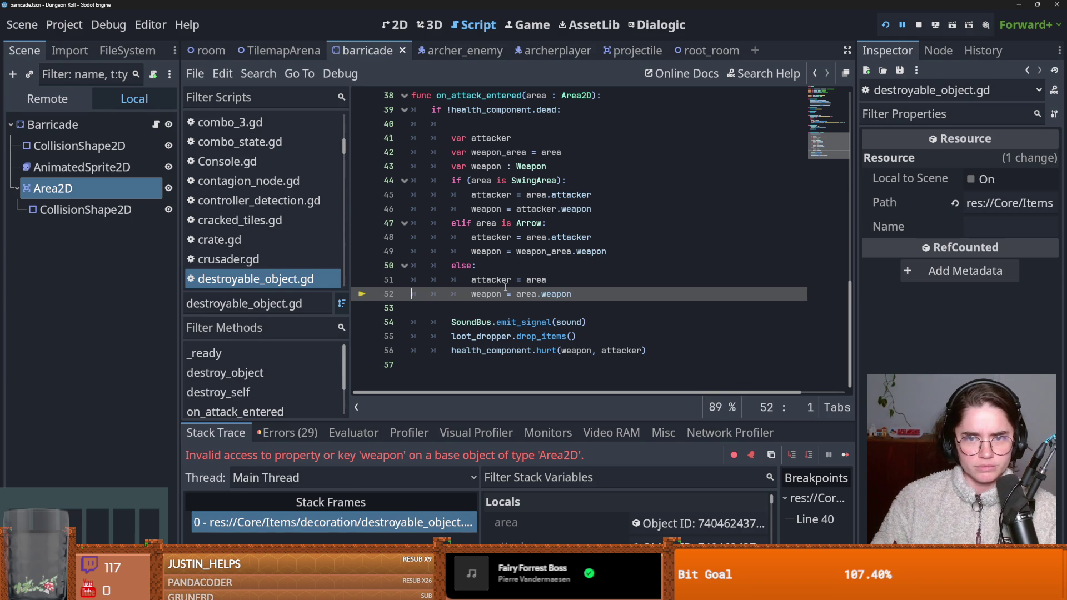
click(699, 524)
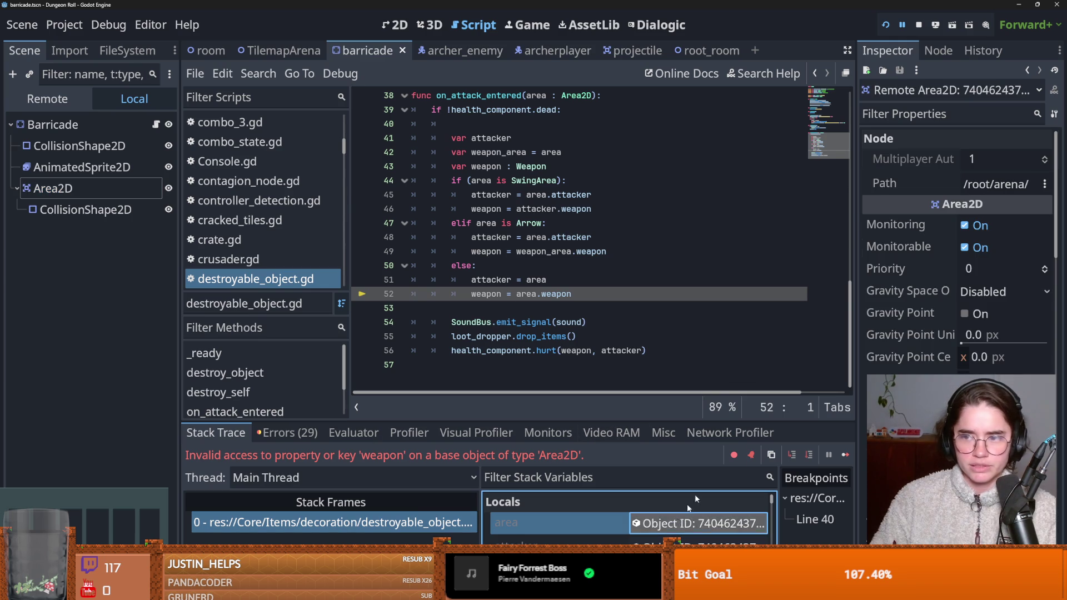
drag(854, 239, 643, 239)
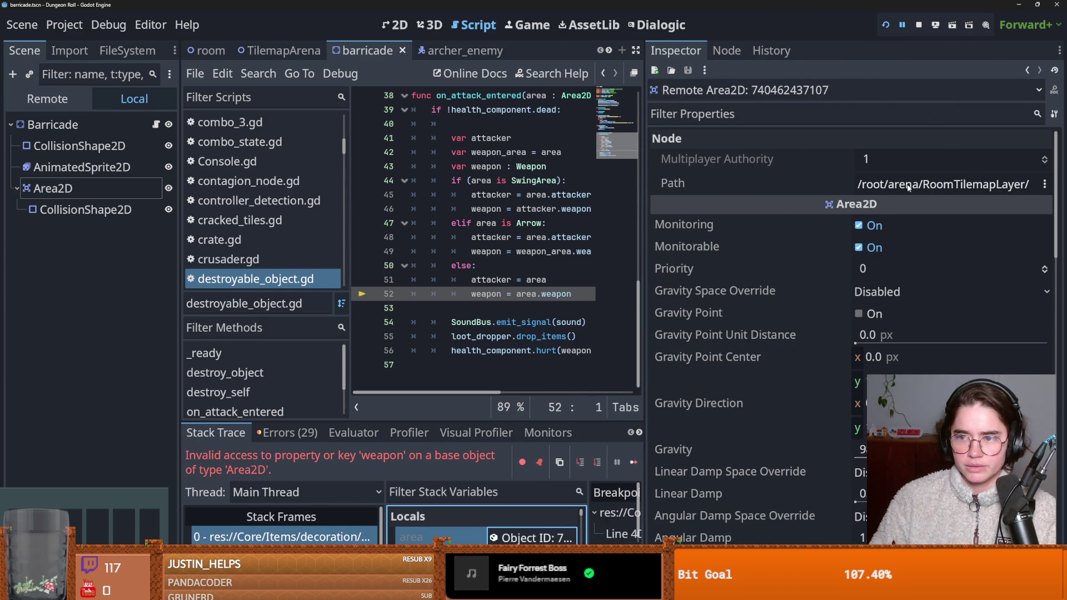
key(ctrl+s)
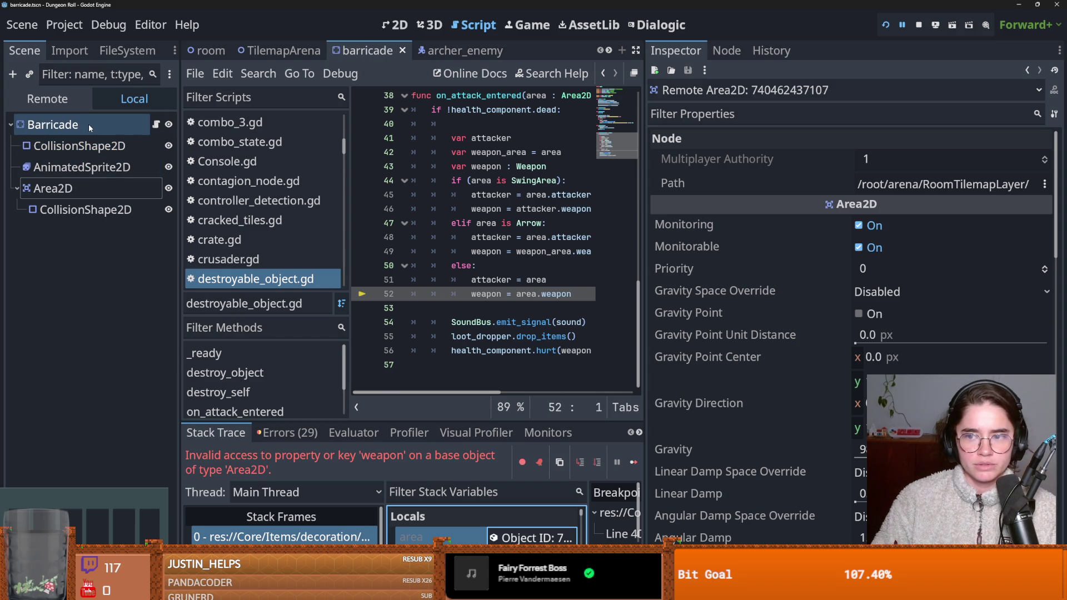
Step: Take the barricade's Area2D off collision layer 3
click(94, 187)
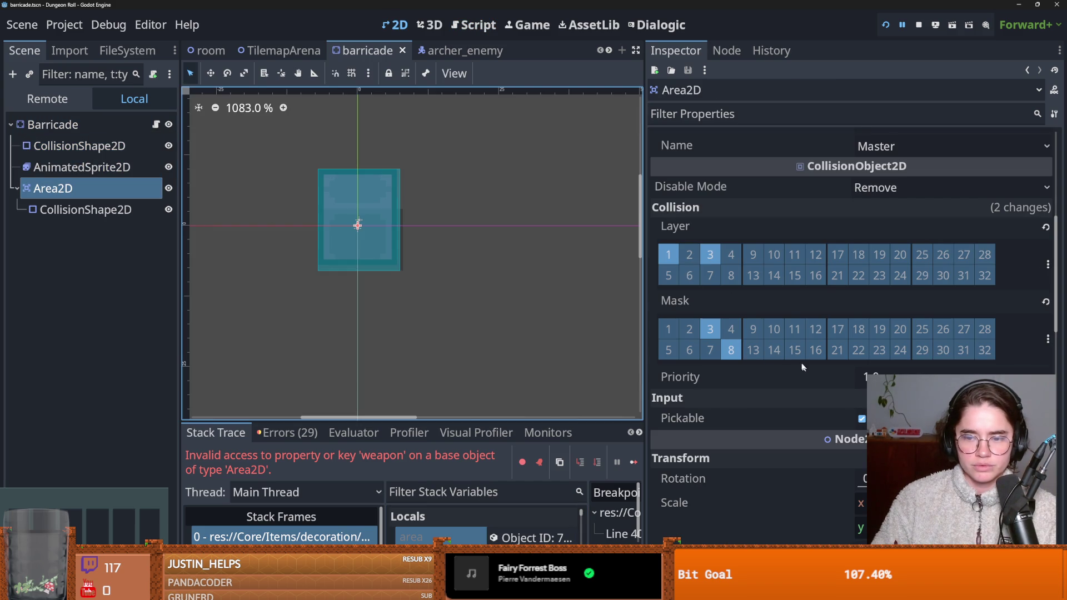
click(1048, 265)
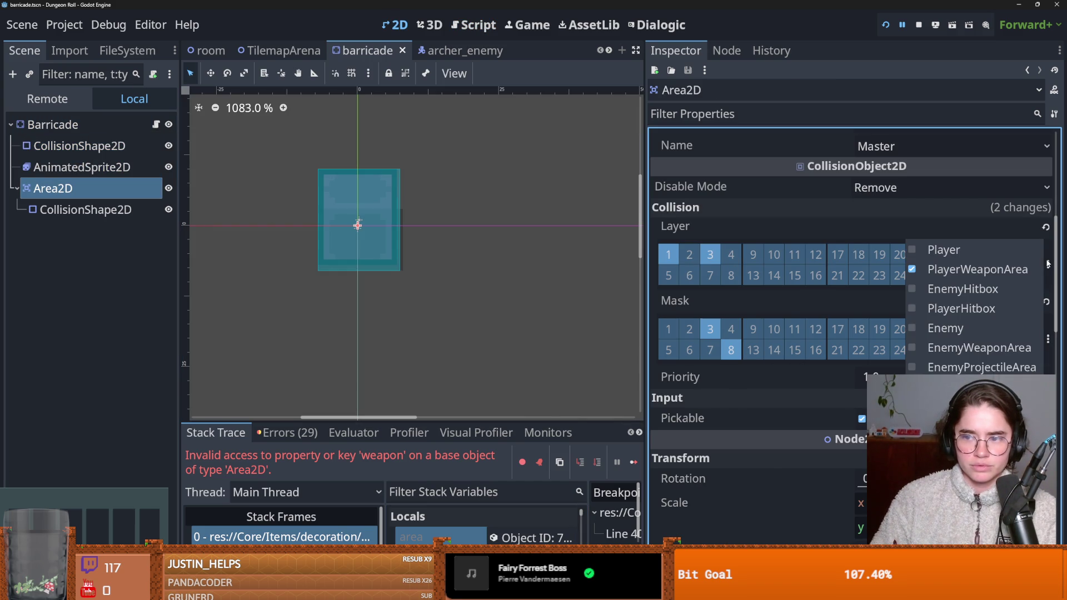
click(846, 227)
click(1048, 264)
click(755, 243)
click(710, 255)
Step: Uncheck PlayerWeaponArea in the Area2D's collision mask, save, and run the project with F5
click(1048, 339)
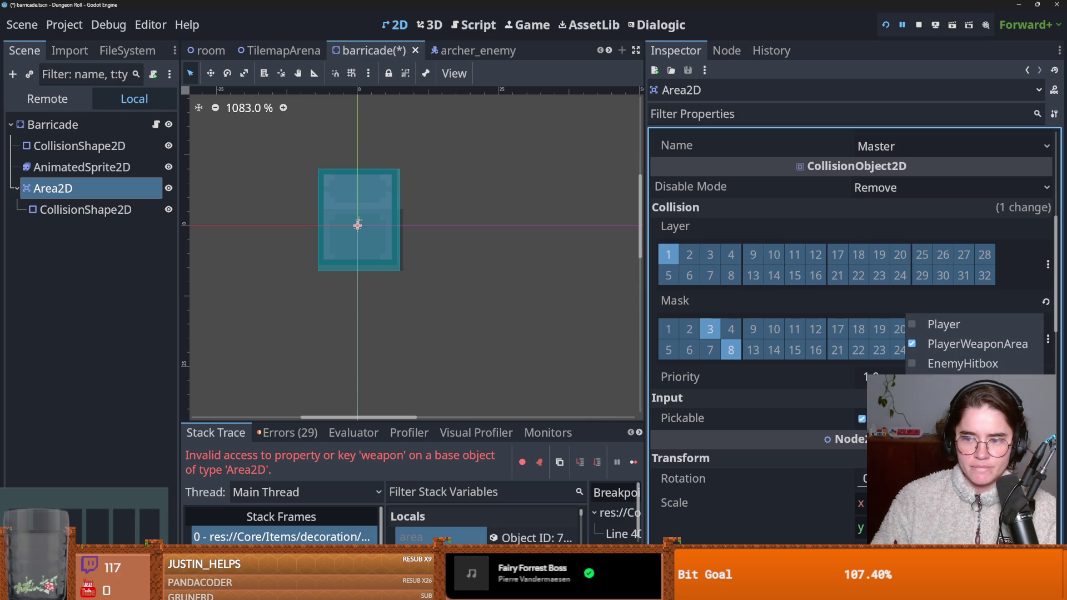
click(912, 344)
key(ctrl+s)
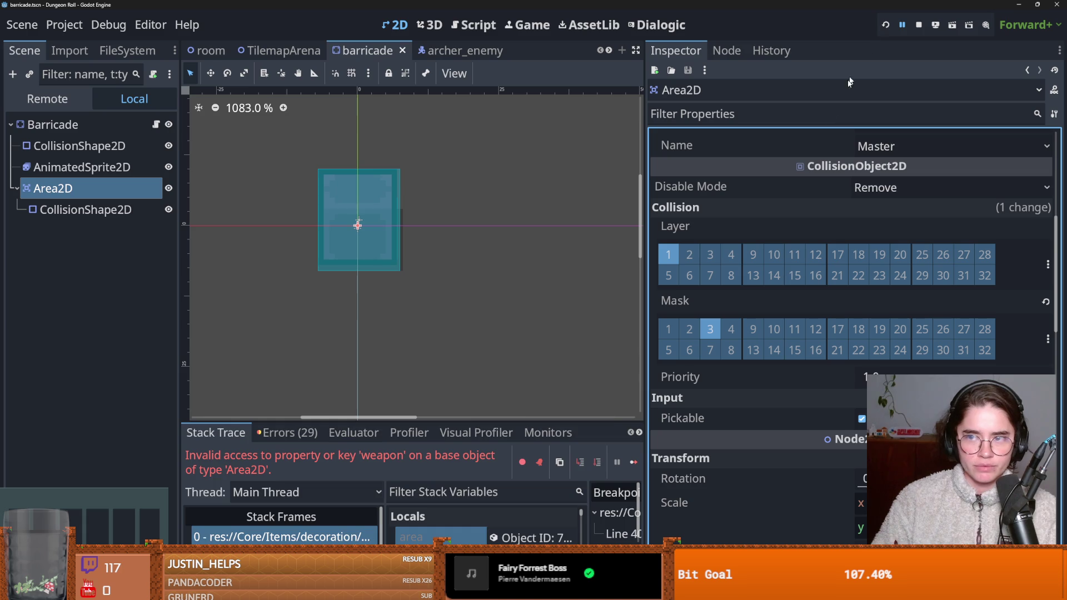
key(F5)
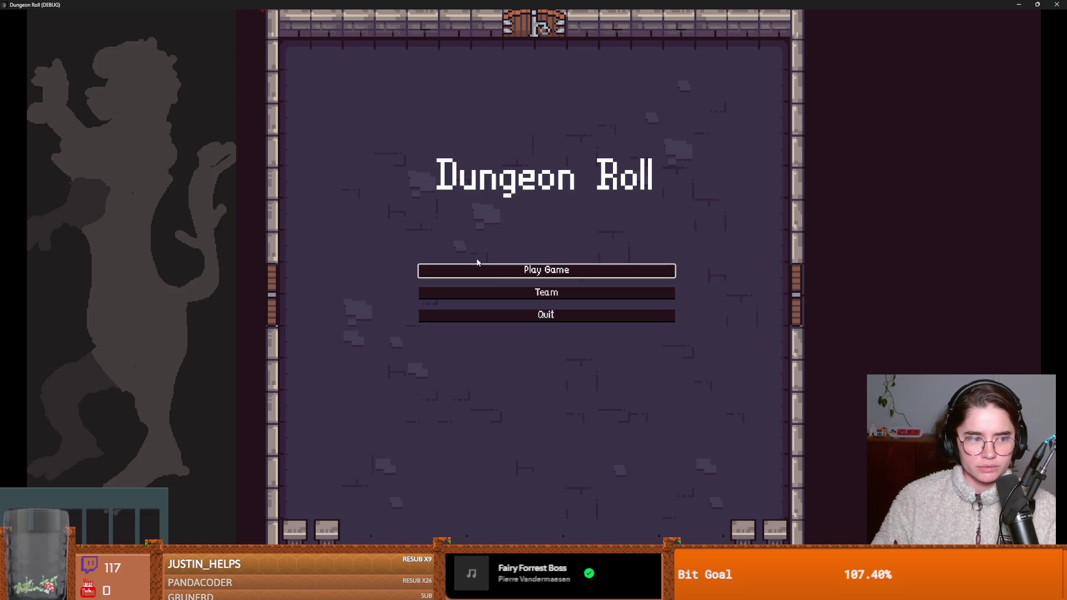
Step: Restart the game from the title menu and choose the Archer instead of the Crusader
click(510, 273)
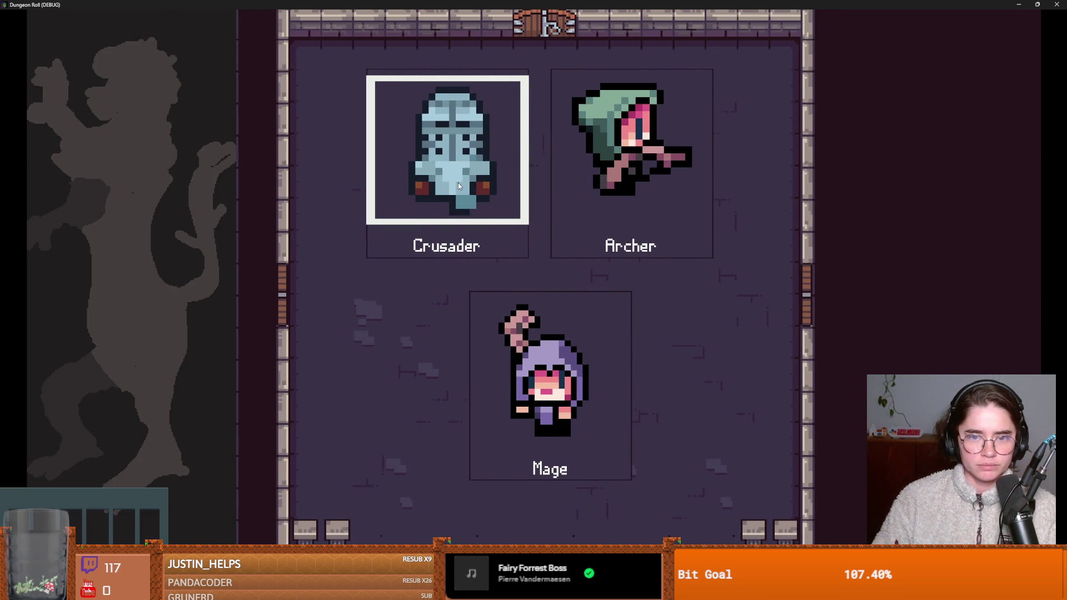
click(458, 182)
key(Escape)
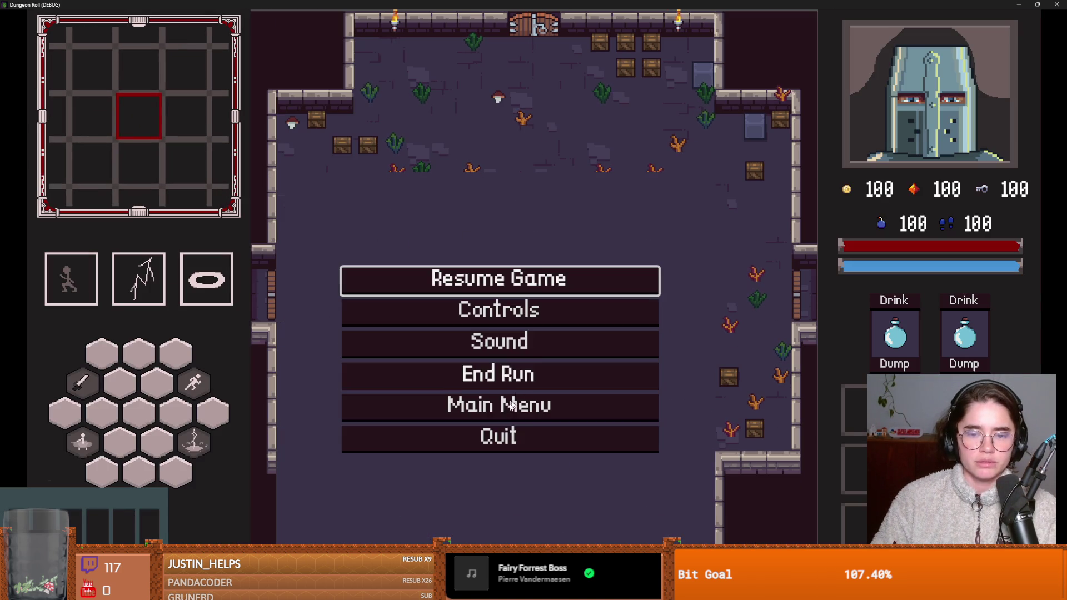
click(506, 402)
click(616, 270)
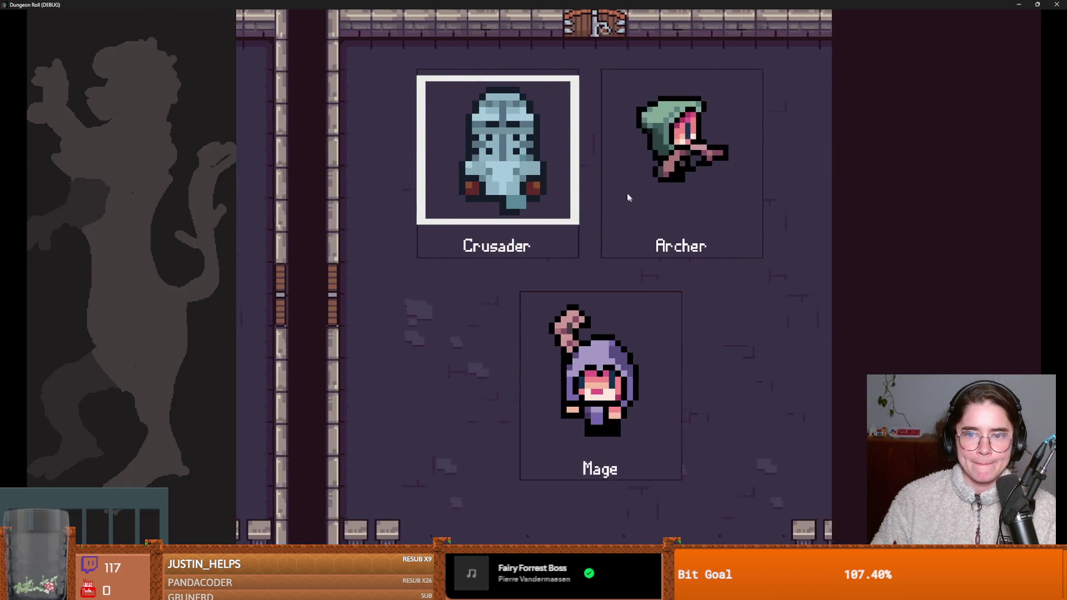
click(610, 207)
Step: Leave the starting room by the left door, reroll the offered rooms and pick one
key(w)
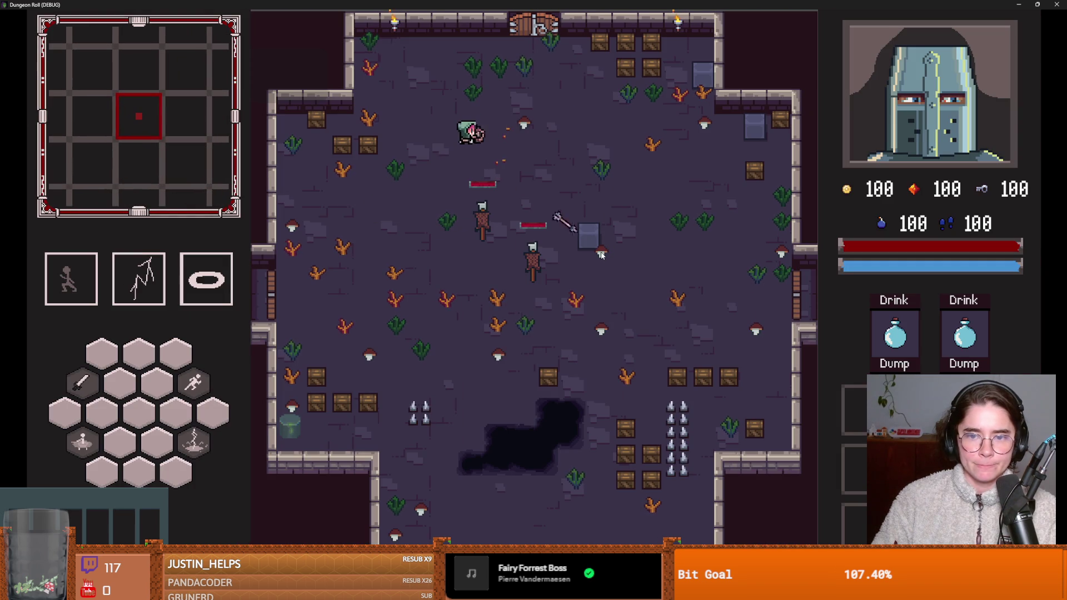
key(s)
key(s)
key(a)
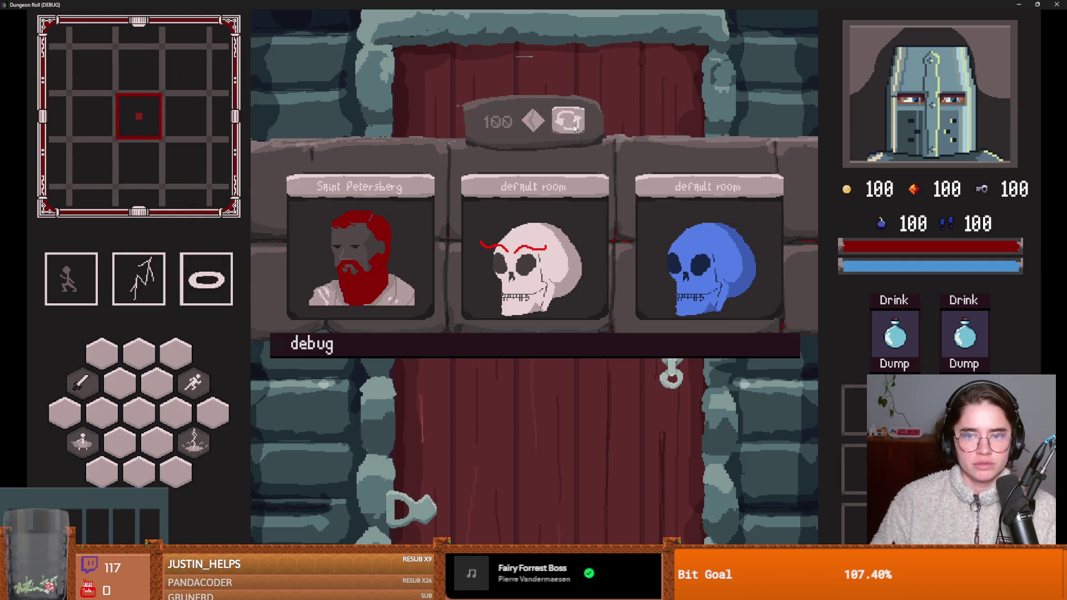
click(568, 120)
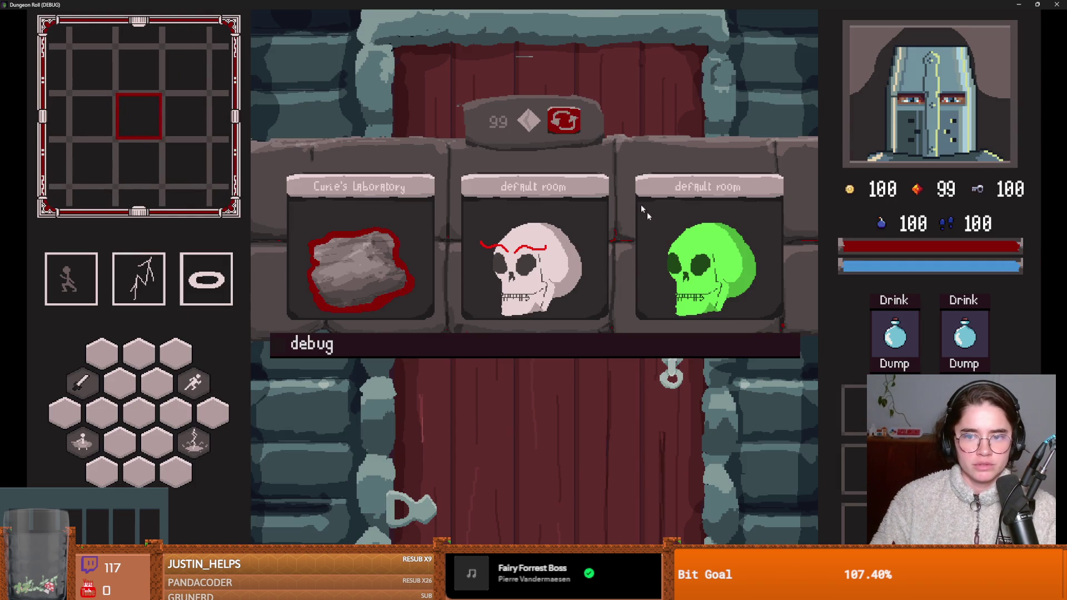
click(522, 261)
Step: Dash around the barricade room's walls, slipping past the skeletons
key(w)
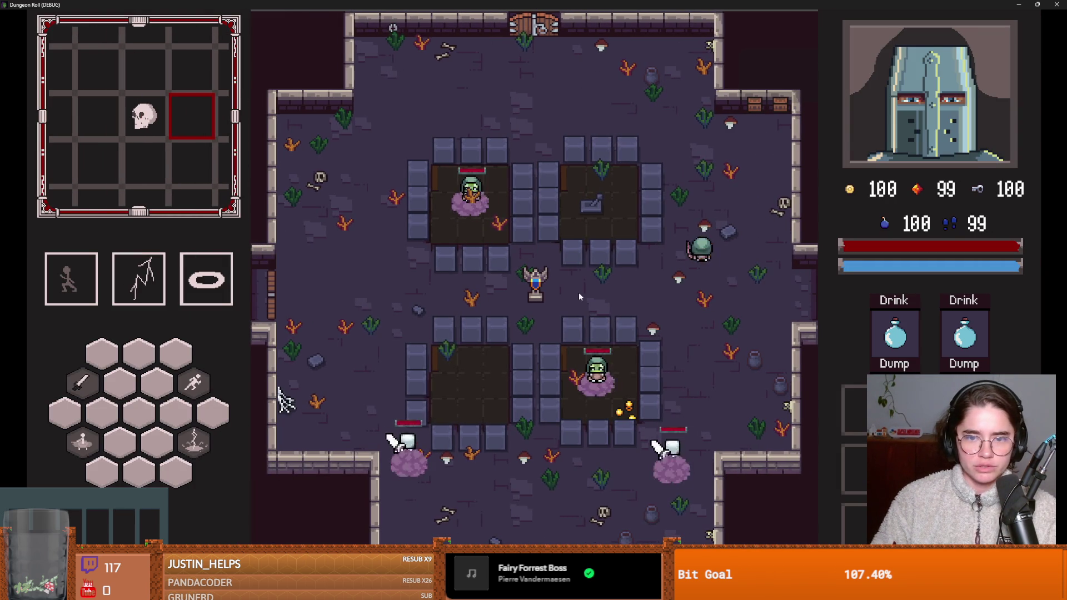
key(a)
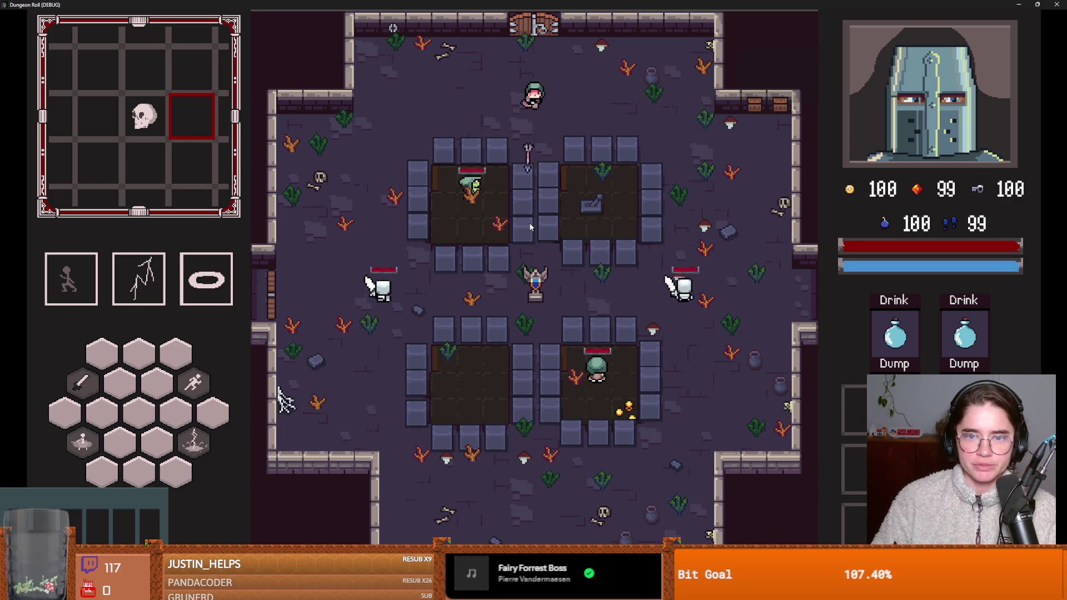
key(space)
key(d)
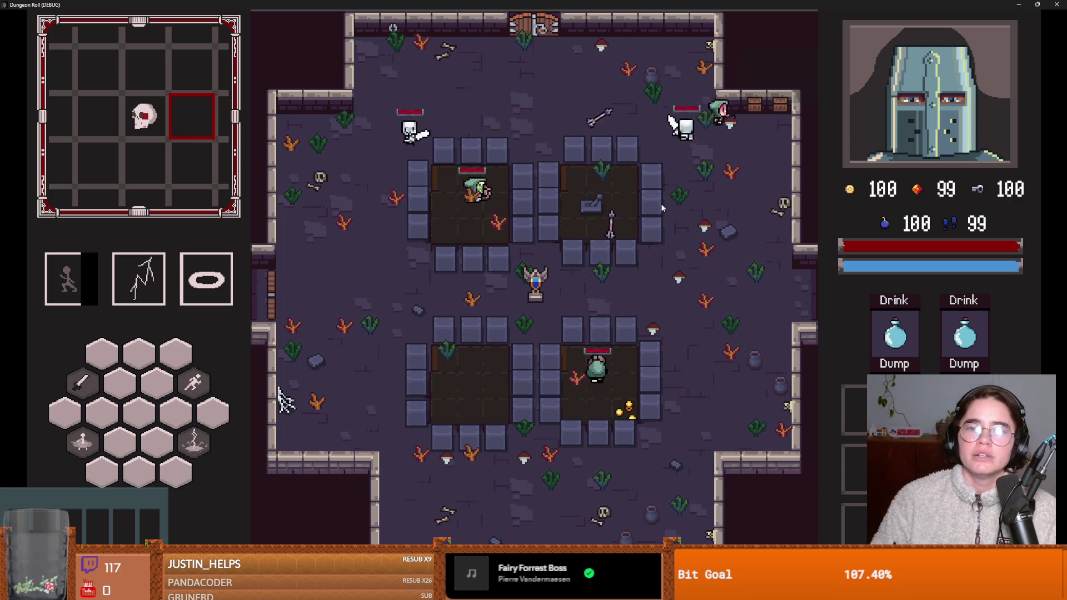
key(s)
key(s)
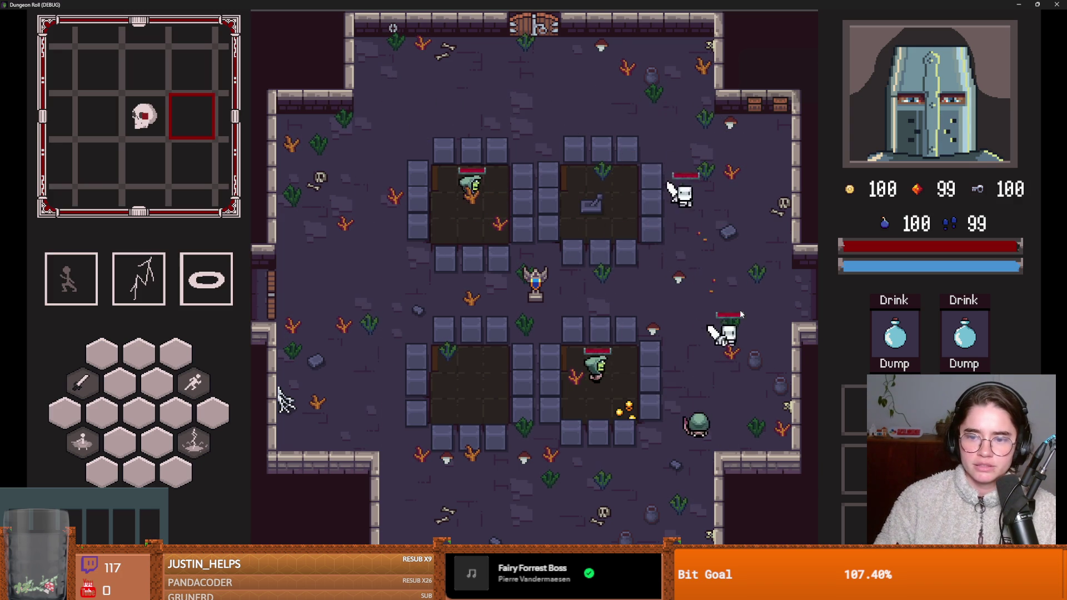
key(s)
key(a)
key(a)
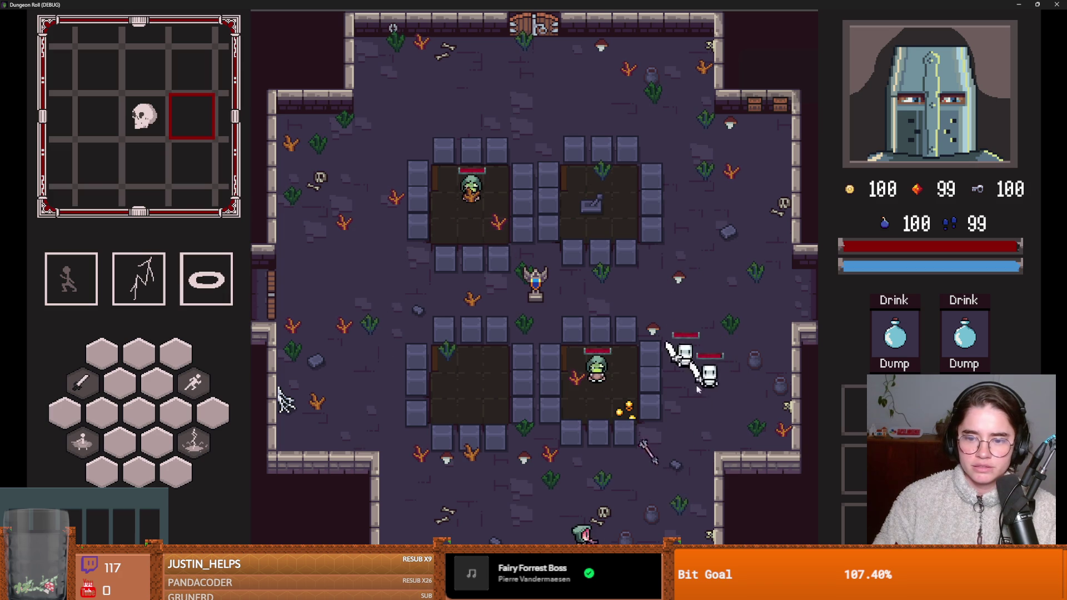
key(space)
key(d)
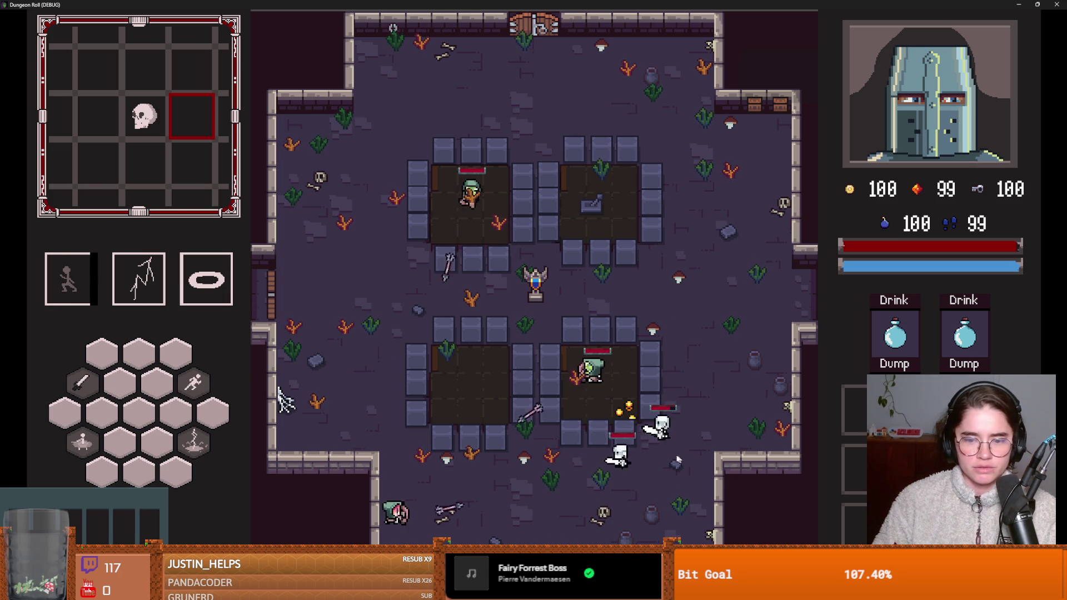
key(d)
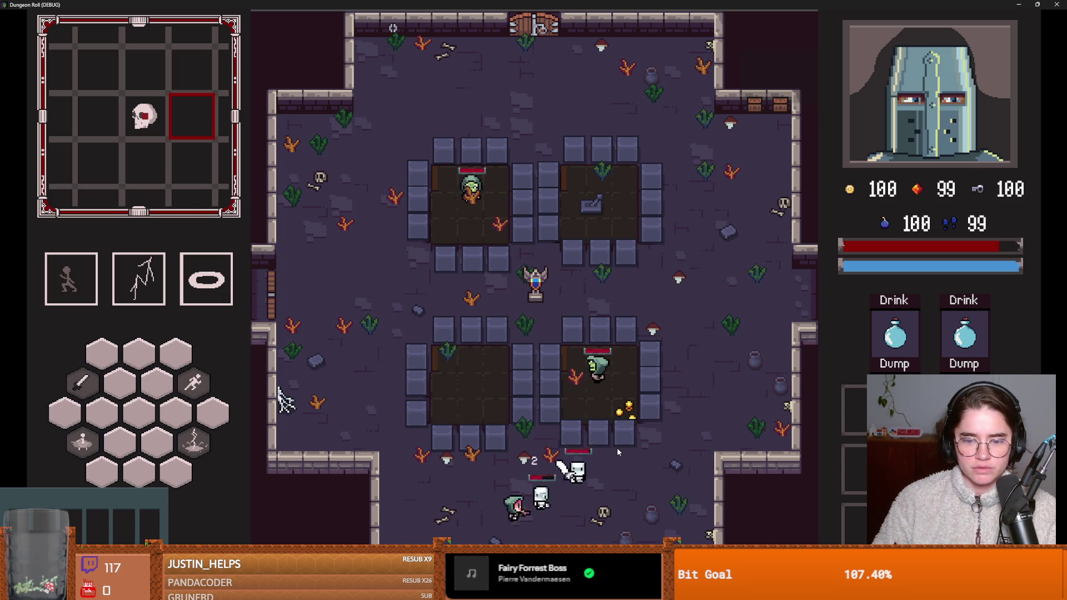
key(space)
key(w)
key(space)
key(w)
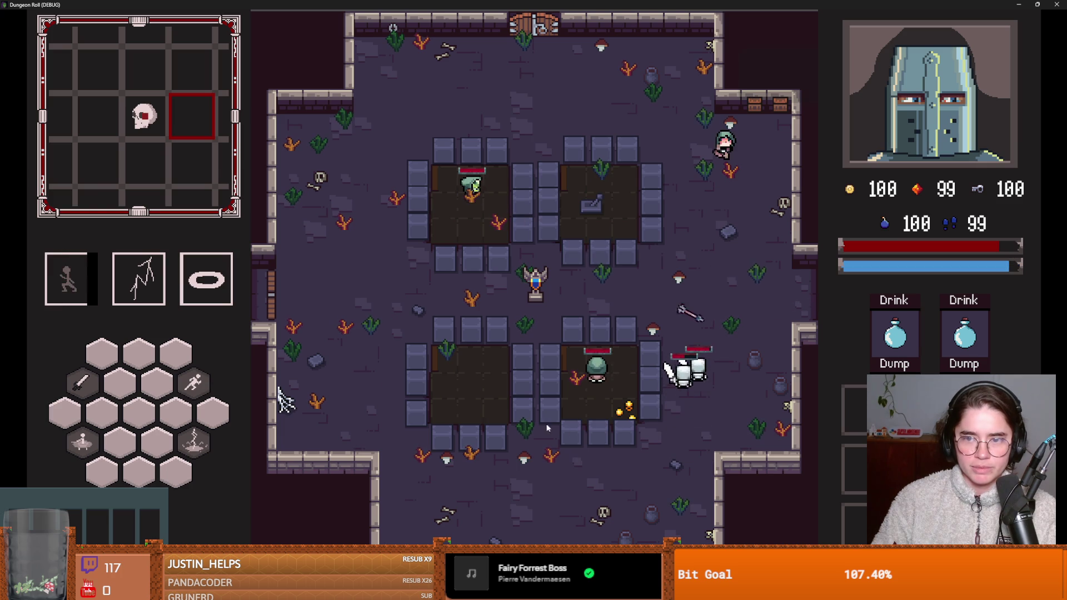
key(space)
key(a)
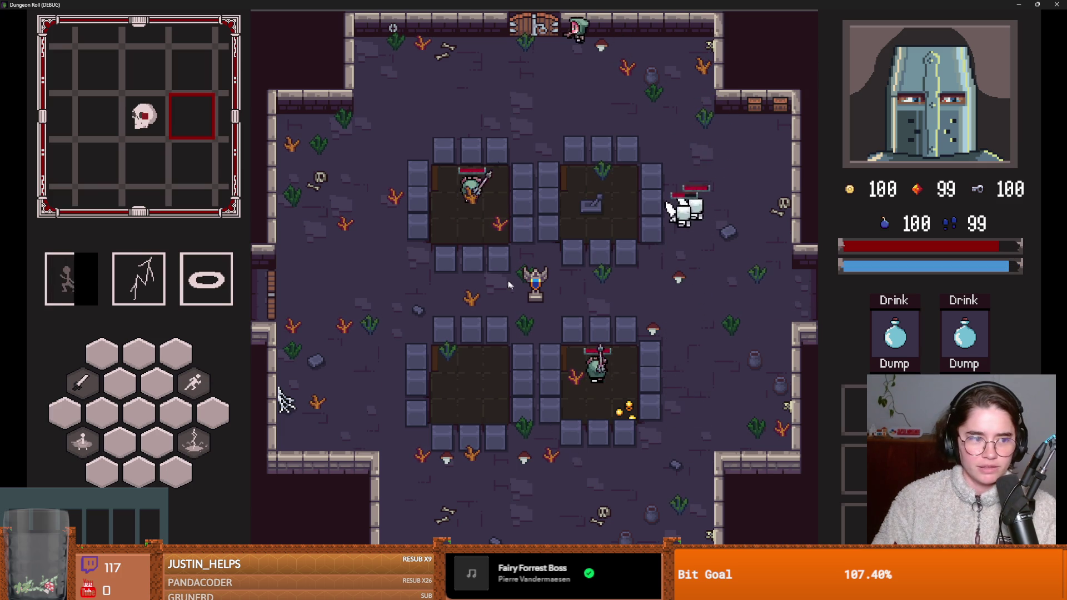
key(space)
key(s)
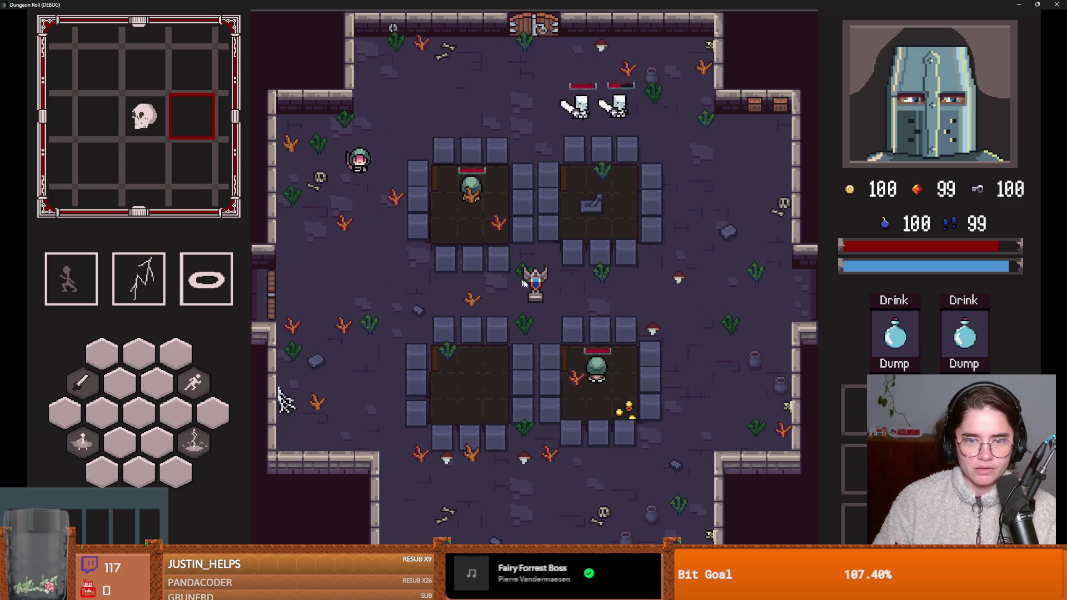
key(w)
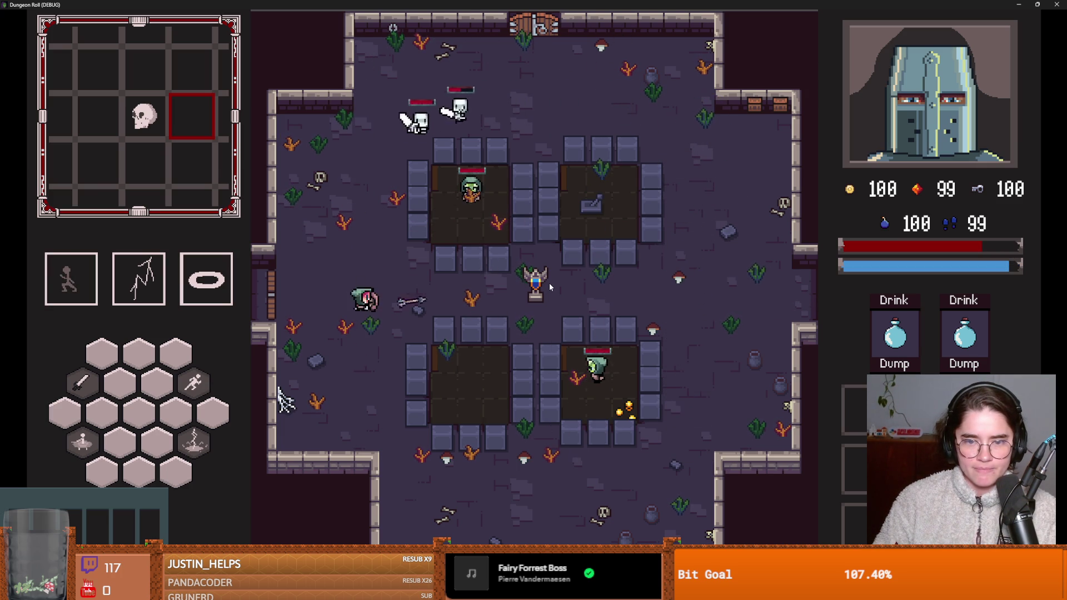
Step: Keep dodging around the room while shooting arrows at the pursuing skeletons and archers
click(549, 282)
key(s)
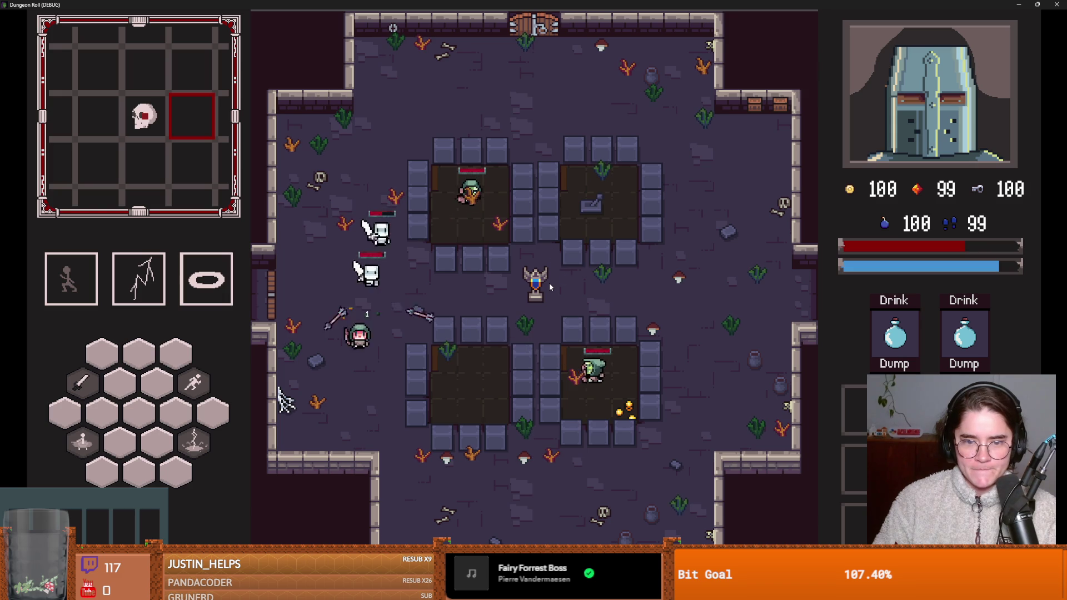
key(space)
key(d)
key(space)
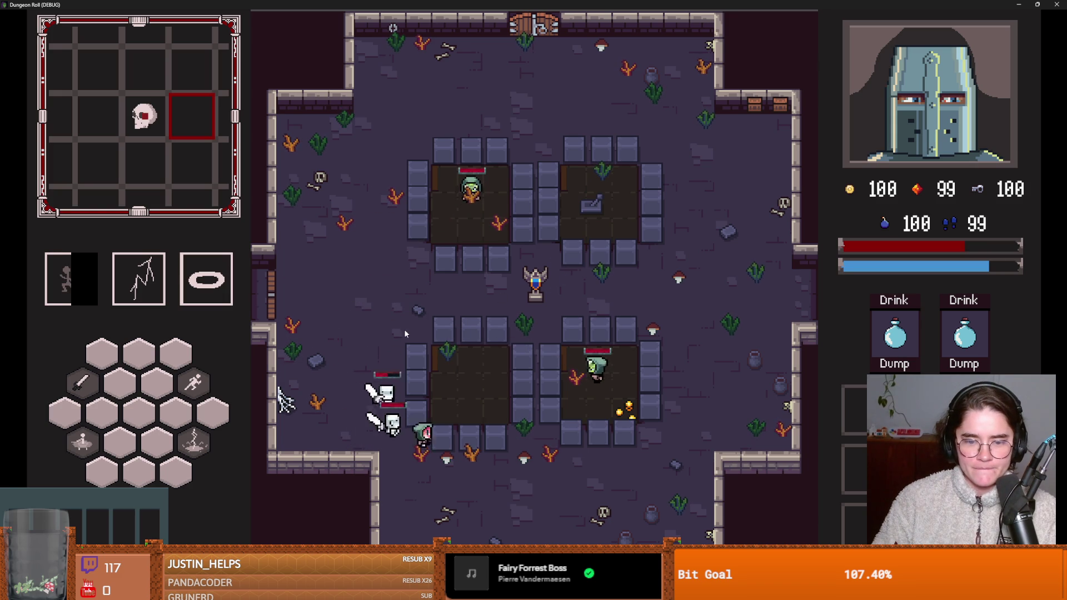
key(space)
key(w)
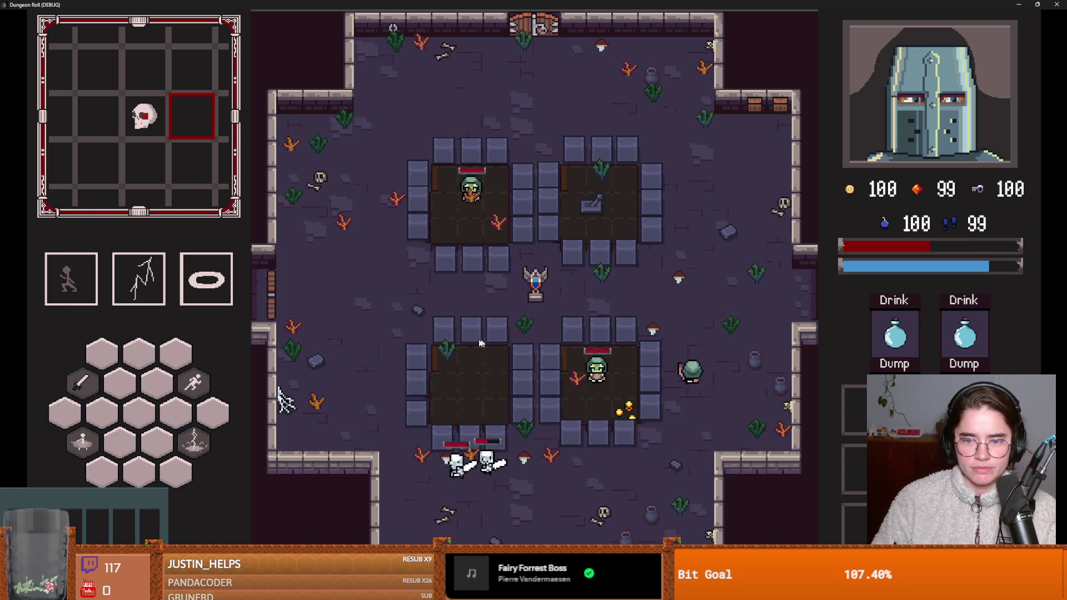
key(space)
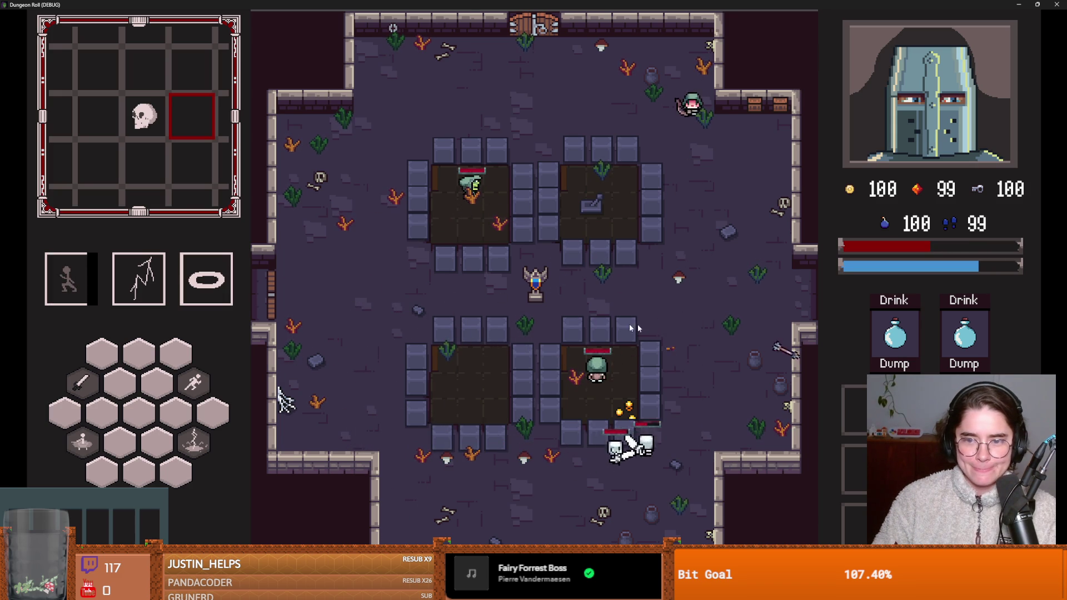
key(s)
key(a)
key(space)
key(a)
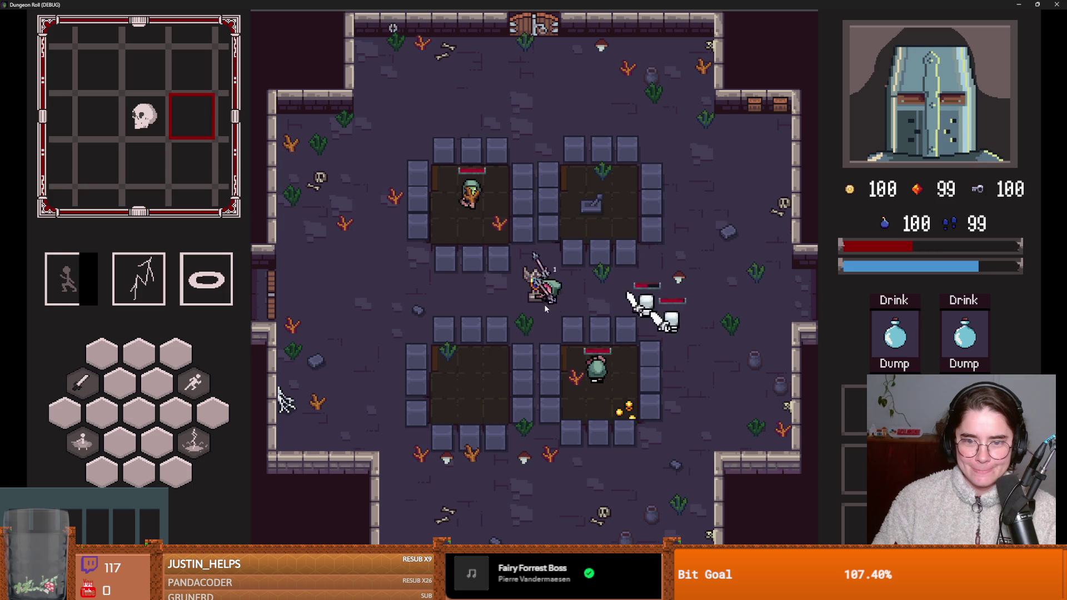
key(space)
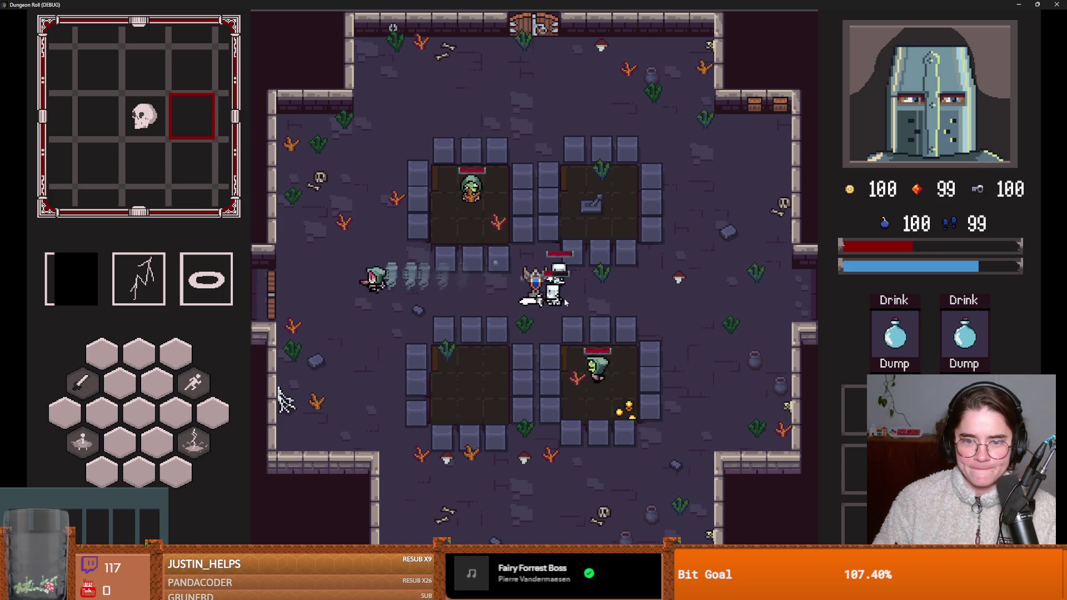
key(s)
key(space)
key(d)
key(s)
key(a)
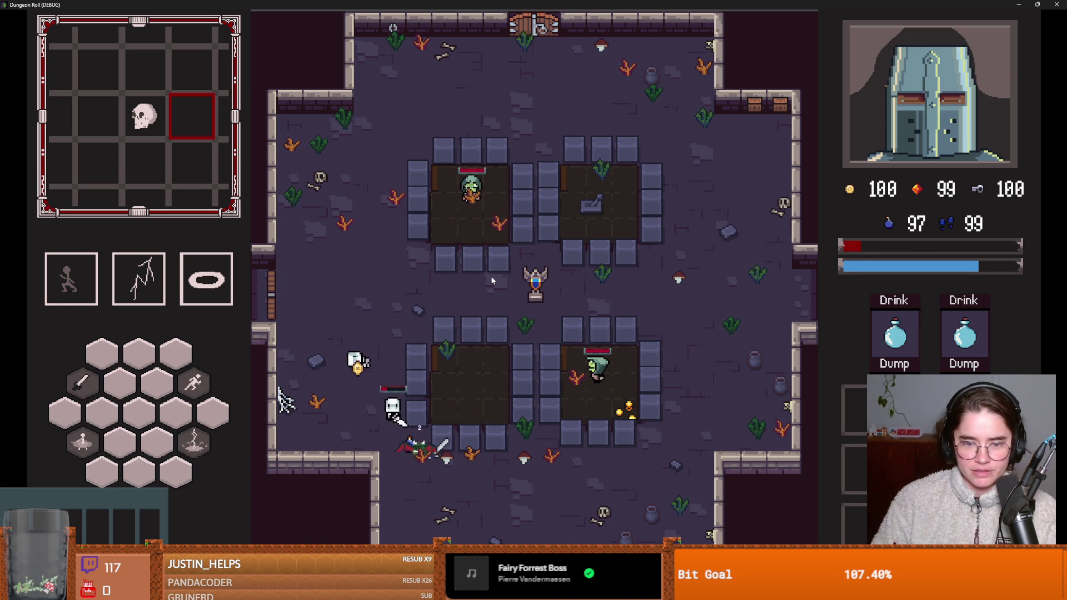
key(space)
key(d)
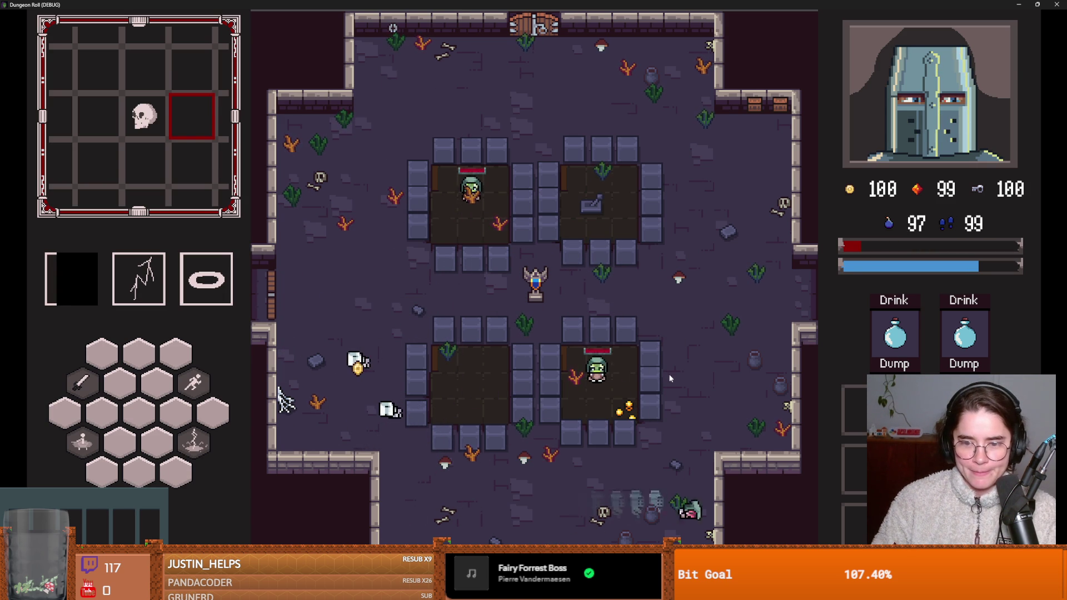
key(w)
key(w)
key(d)
key(a)
click(496, 302)
click(495, 299)
key(w)
key(d)
key(s)
key(a)
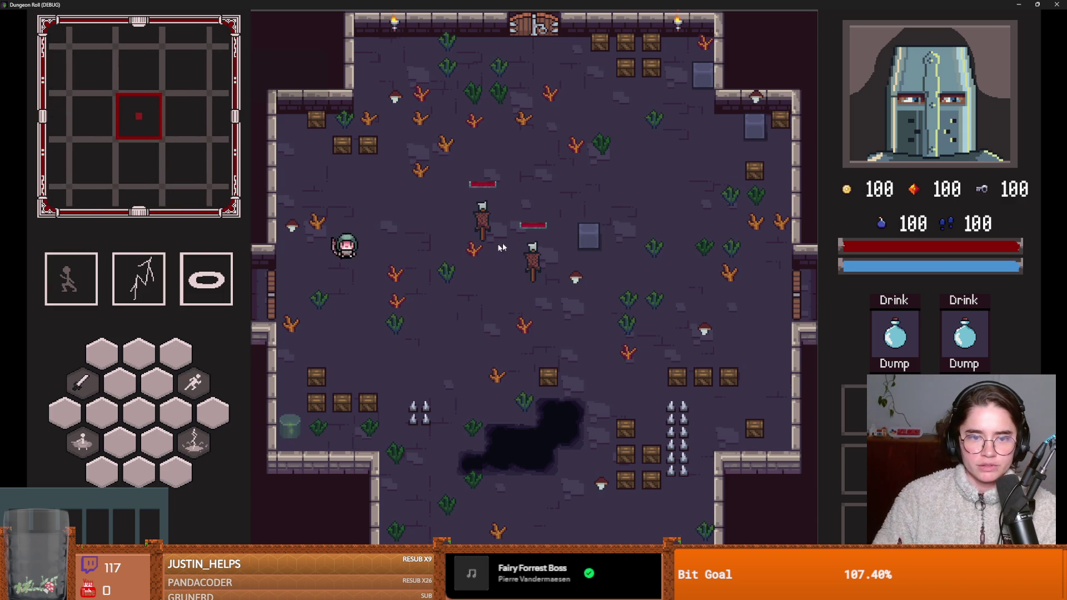
Step: Pause the run and quit to the title menu
key(Escape)
click(531, 398)
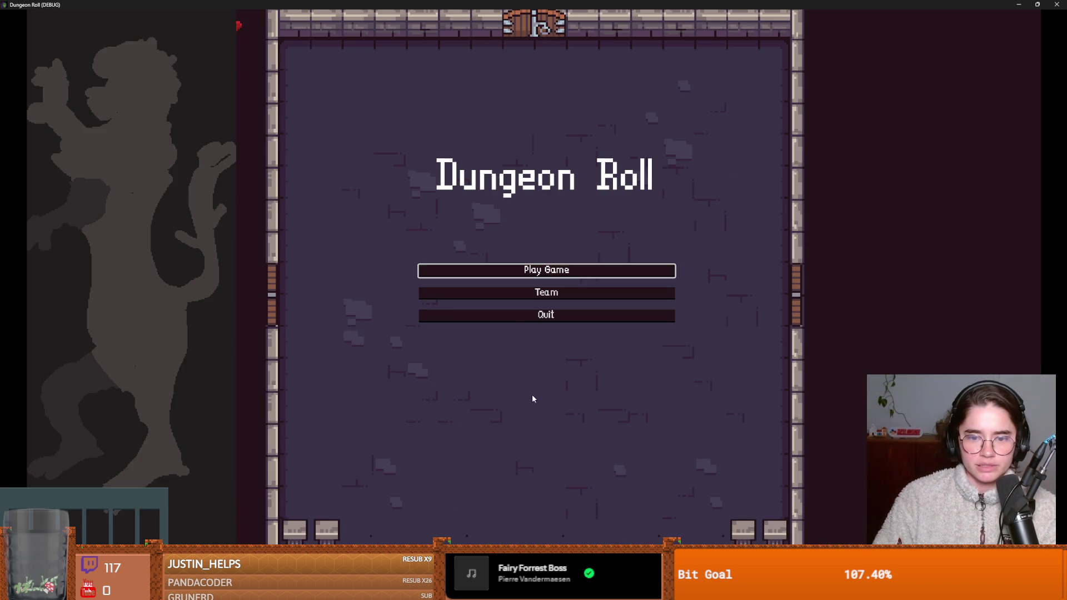
click(545, 272)
click(432, 199)
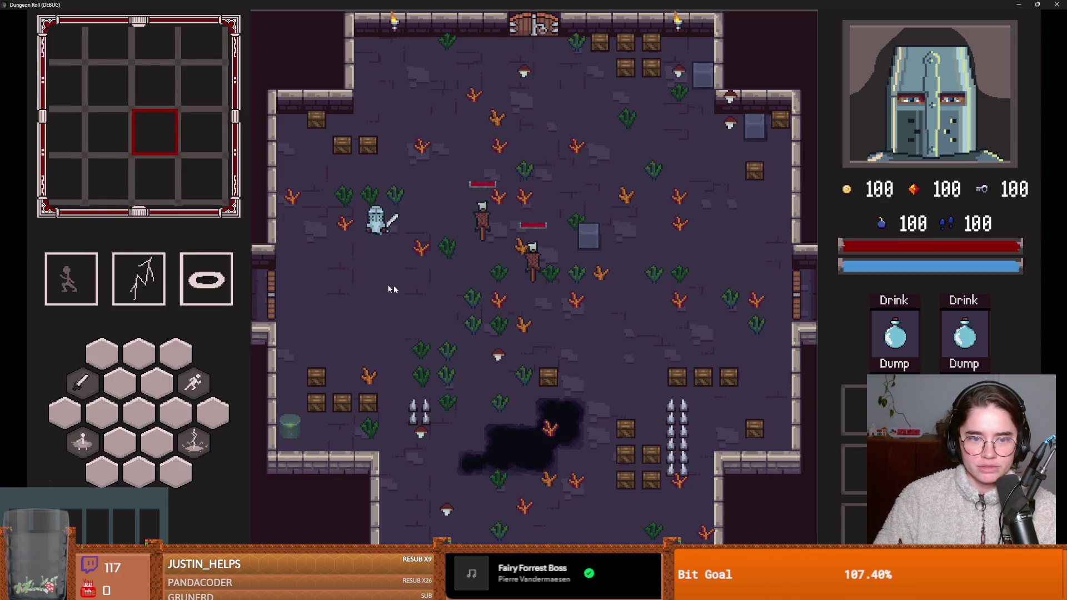
key(e)
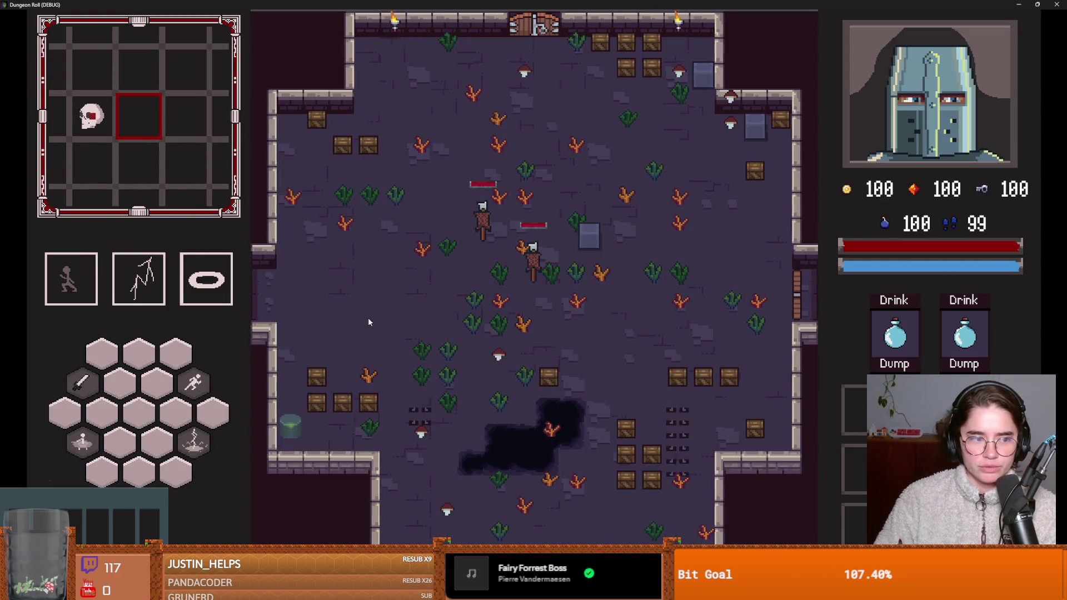
key(a)
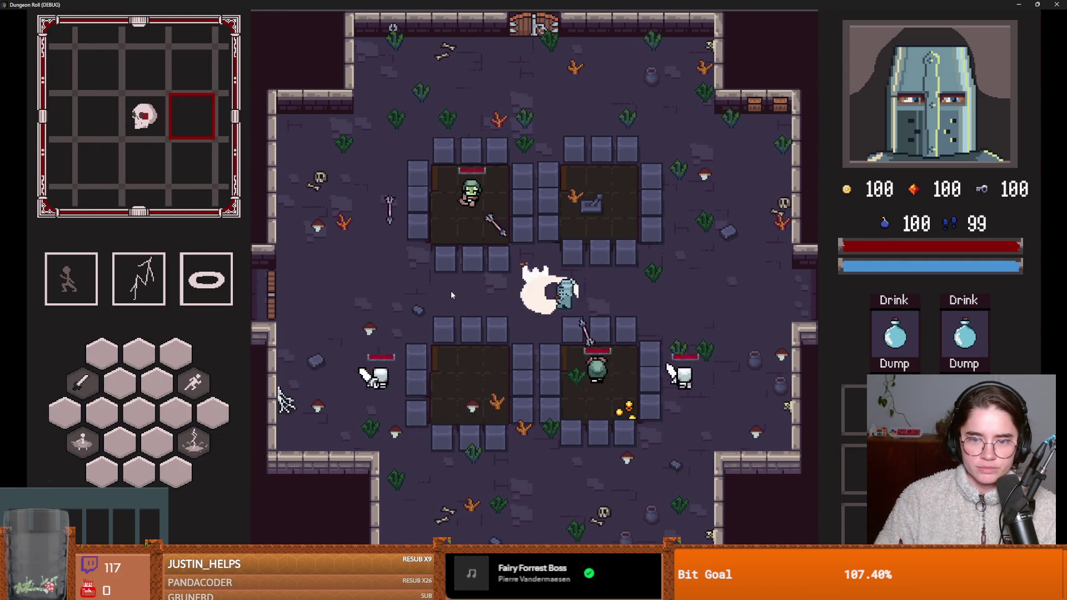
key(space)
key(q)
key(a)
key(a)
key(space)
key(a)
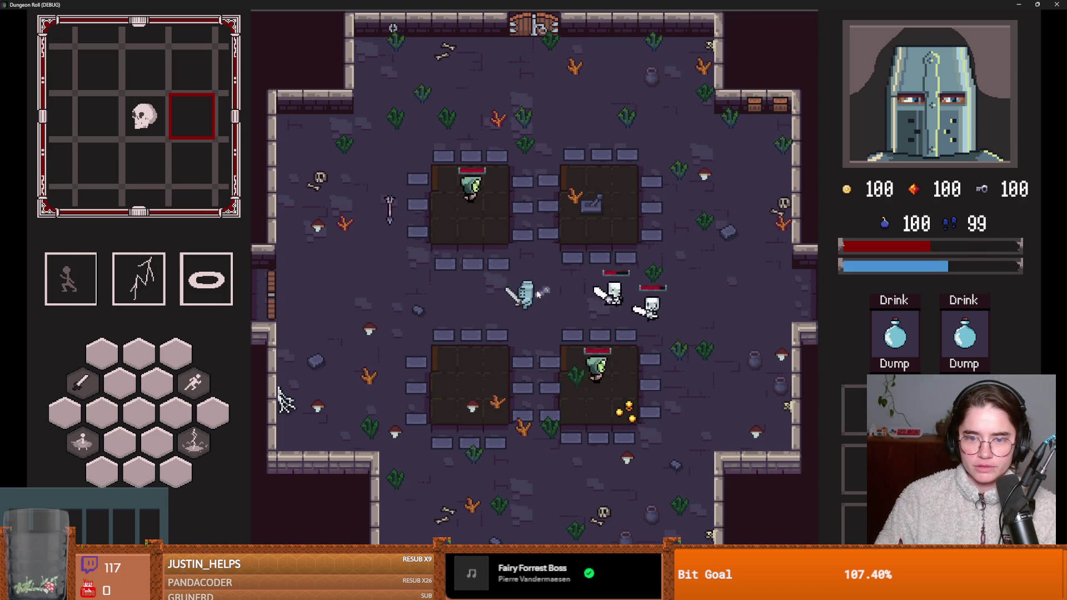
key(w)
key(space)
key(d)
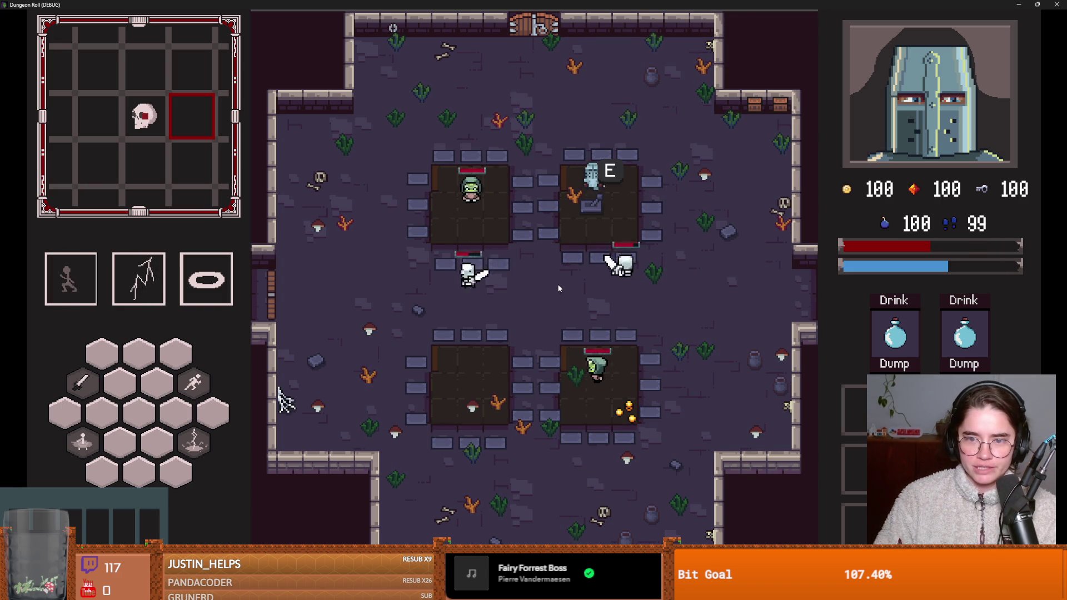
key(s)
key(space)
key(s)
key(a)
key(space)
key(a)
key(w)
key(space)
key(d)
key(e)
key(s)
key(a)
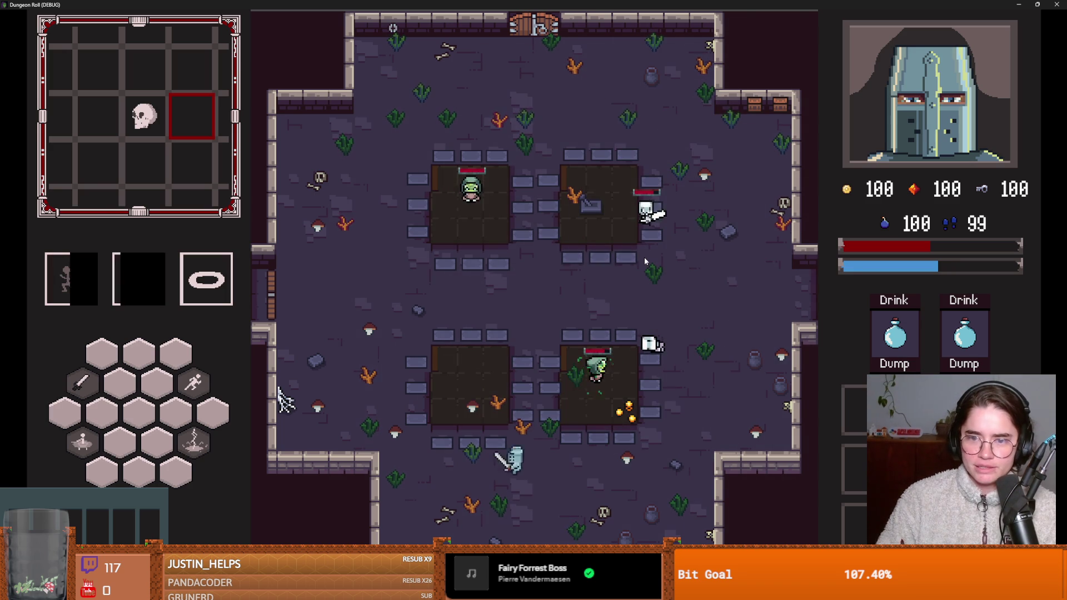
key(d)
key(space)
key(d)
click(602, 343)
key(w)
click(645, 222)
key(s)
key(a)
key(d)
key(w)
key(w)
click(647, 217)
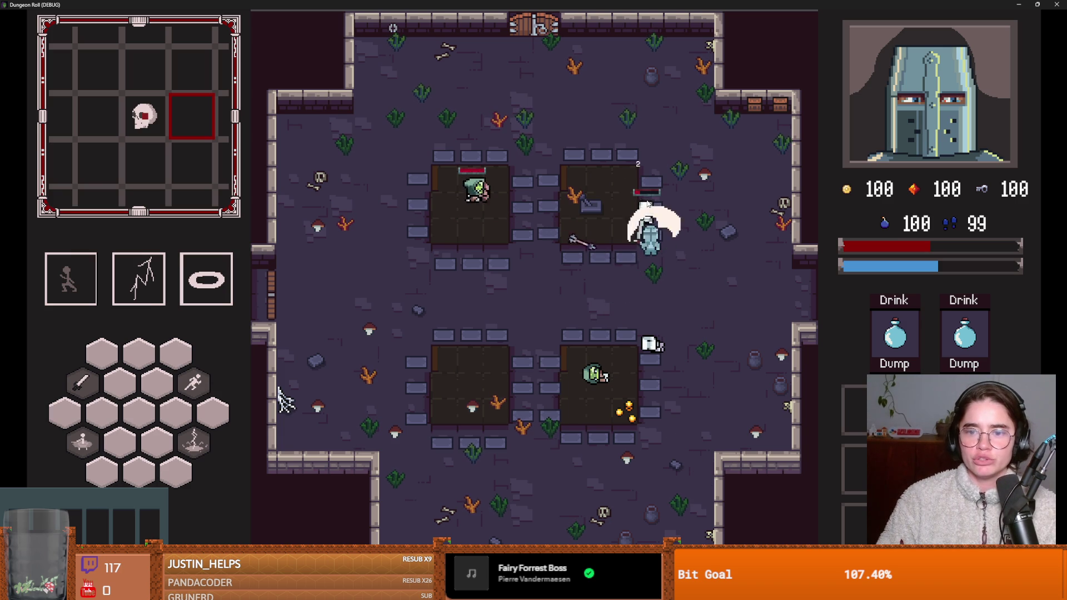
key(a)
key(d)
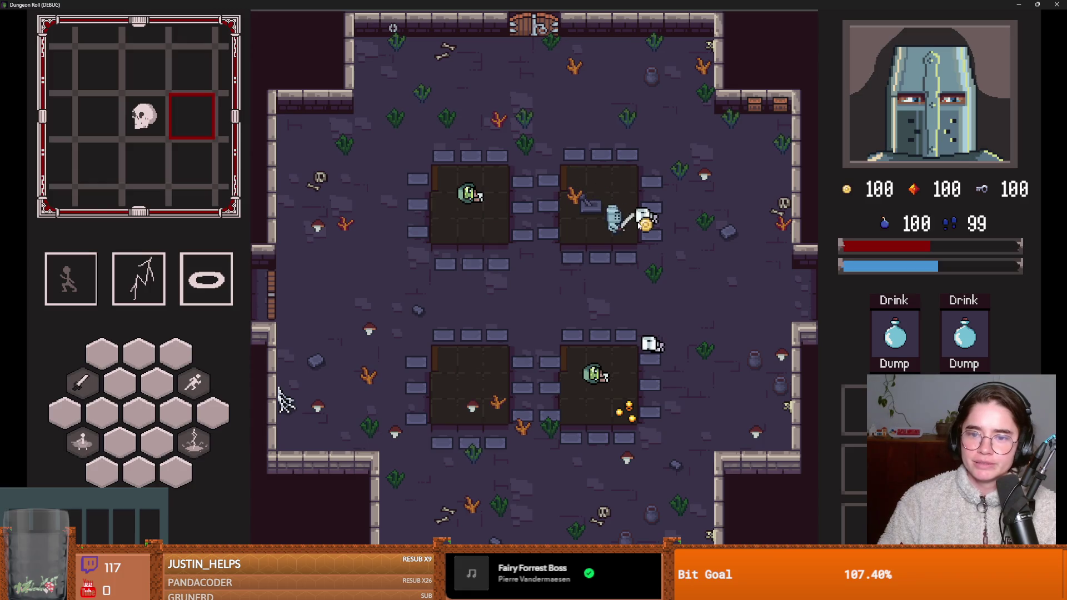
key(a)
key(s)
key(a)
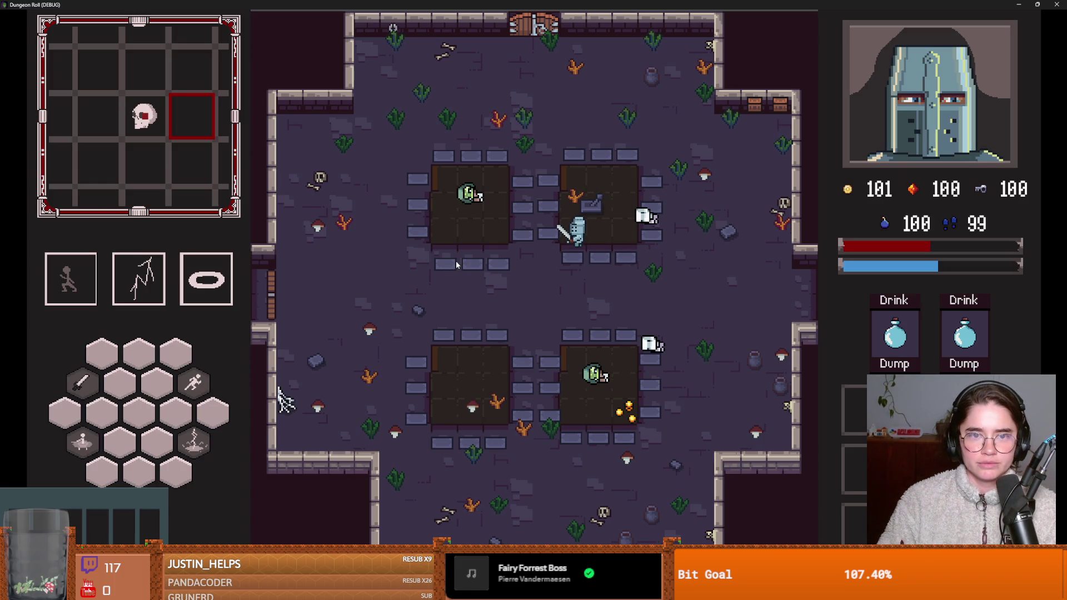
key(w)
key(Escape)
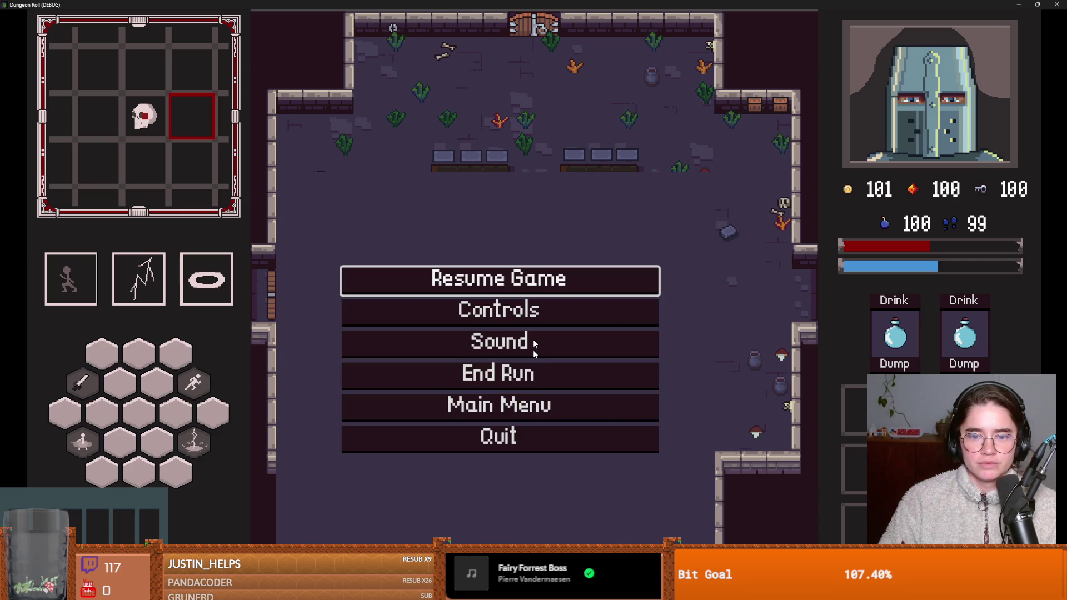
click(529, 400)
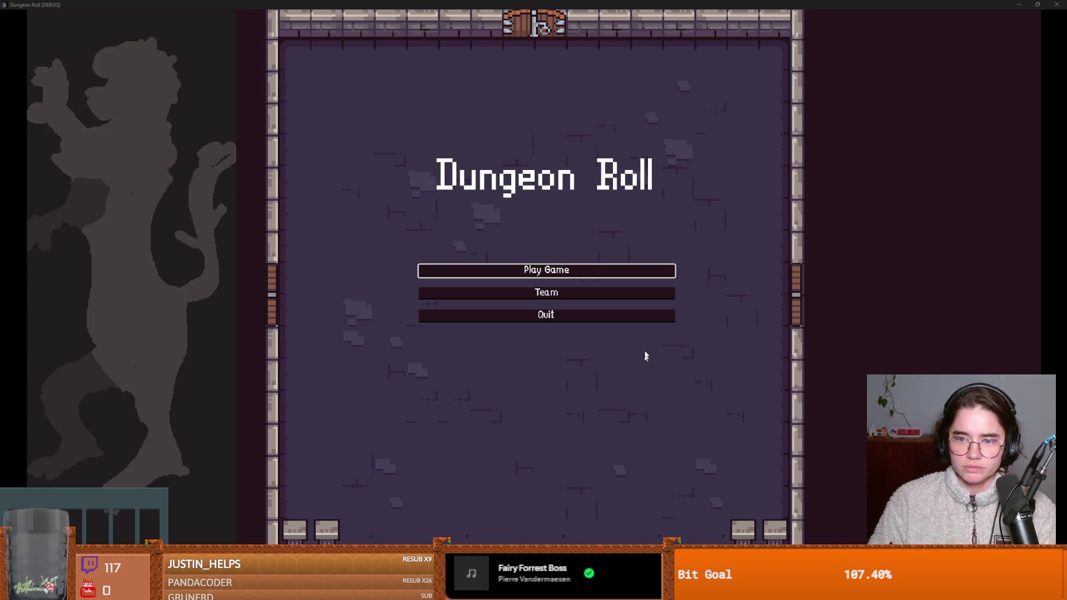
key(alt+Tab)
Step: Check off the 'archers can't shoot over the barricades' to-do
drag(257, 197, 291, 214)
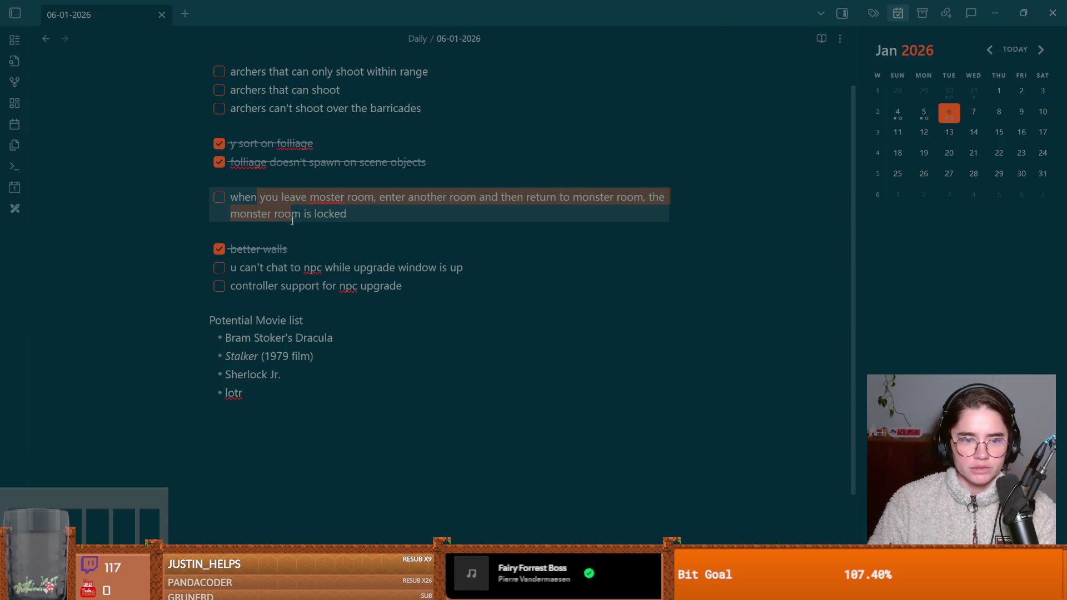
drag(250, 267, 383, 268)
scroll(383, 267, up, 2)
drag(251, 114, 403, 113)
drag(255, 132, 333, 132)
drag(257, 150, 404, 150)
click(219, 150)
Step: Append ' far af' so the line above reads 'archers that can shoot far af'
click(316, 168)
mouse_move(261, 132)
mouse_down()
mouse_move(340, 132)
mouse_move(269, 132)
mouse_move(420, 113)
mouse_up()
click(303, 134)
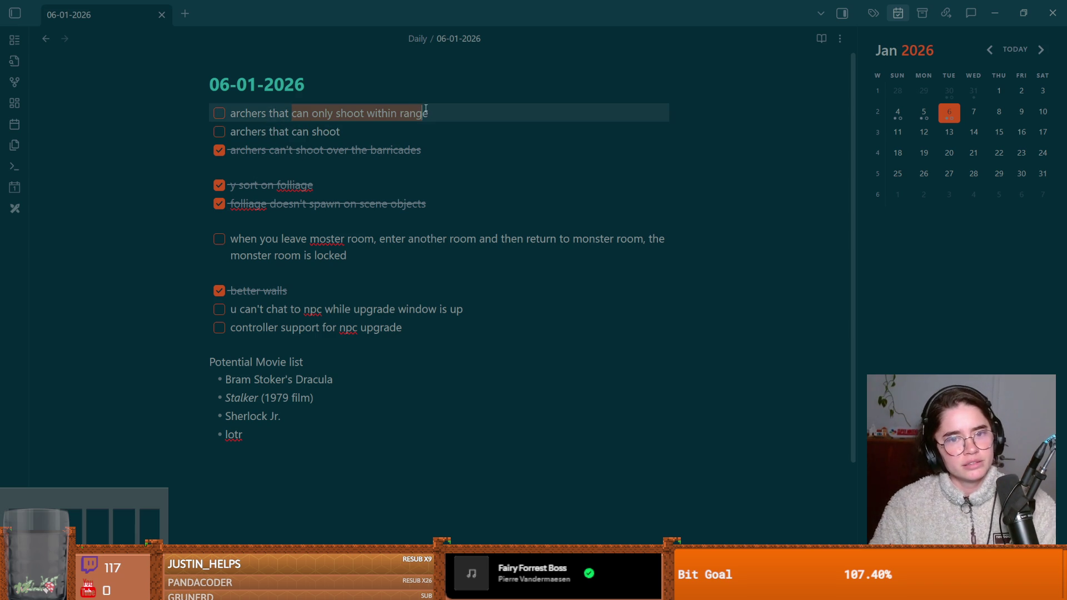
click(346, 134)
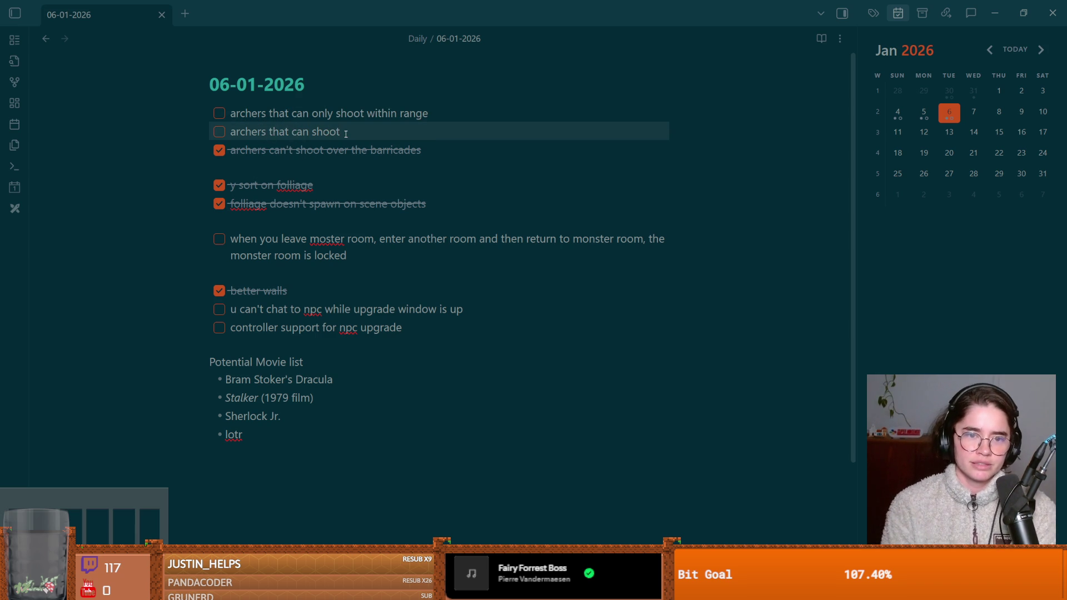
text(far )
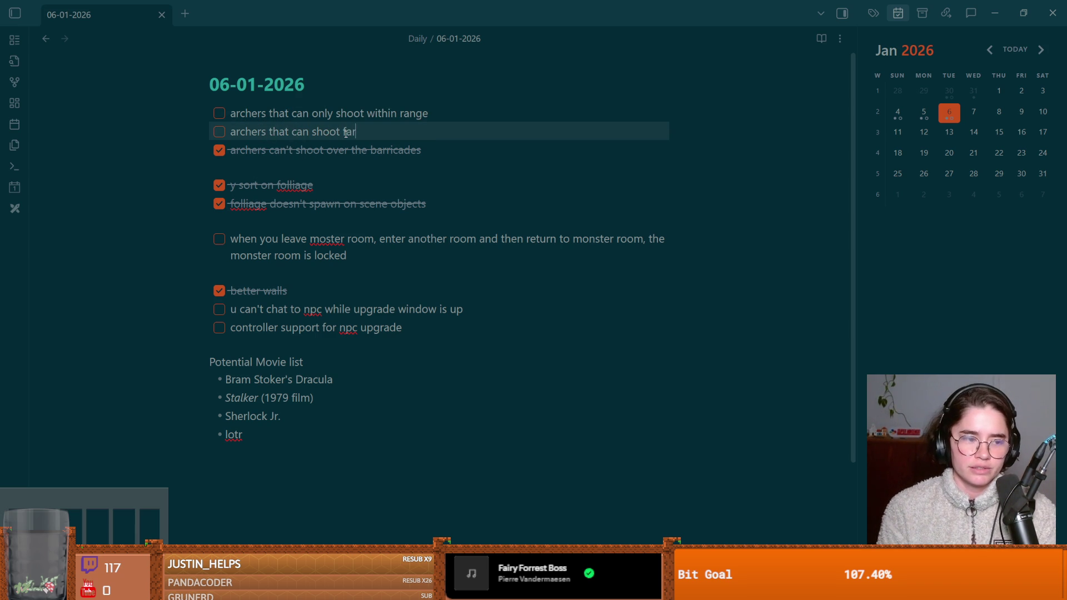
text(af)
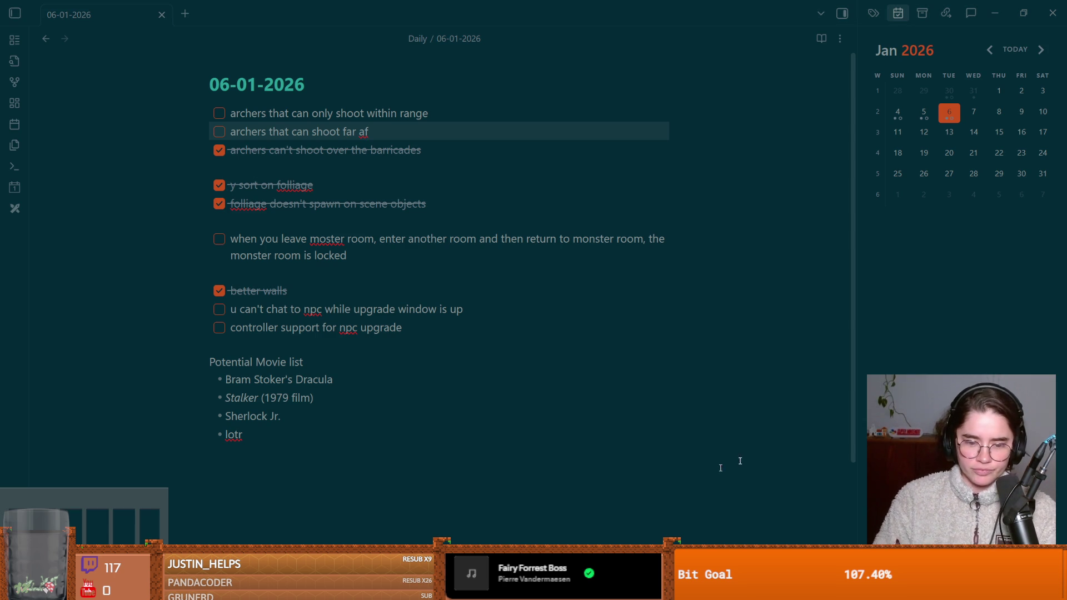
key(alt+Tab)
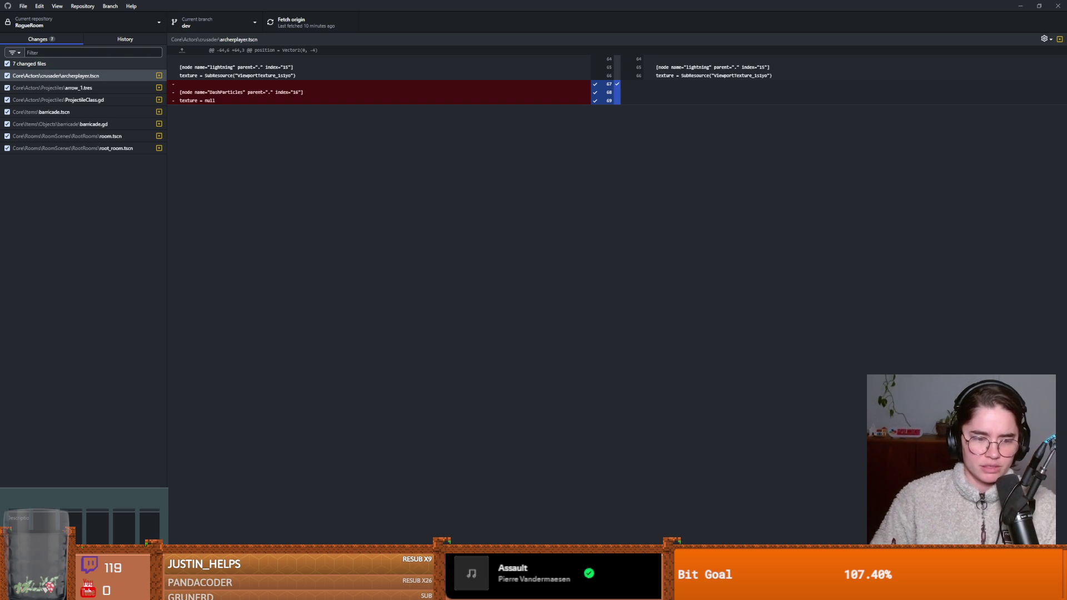
Step: Commit the seven changed files to dev and push them to origin
key(ctrl+p)
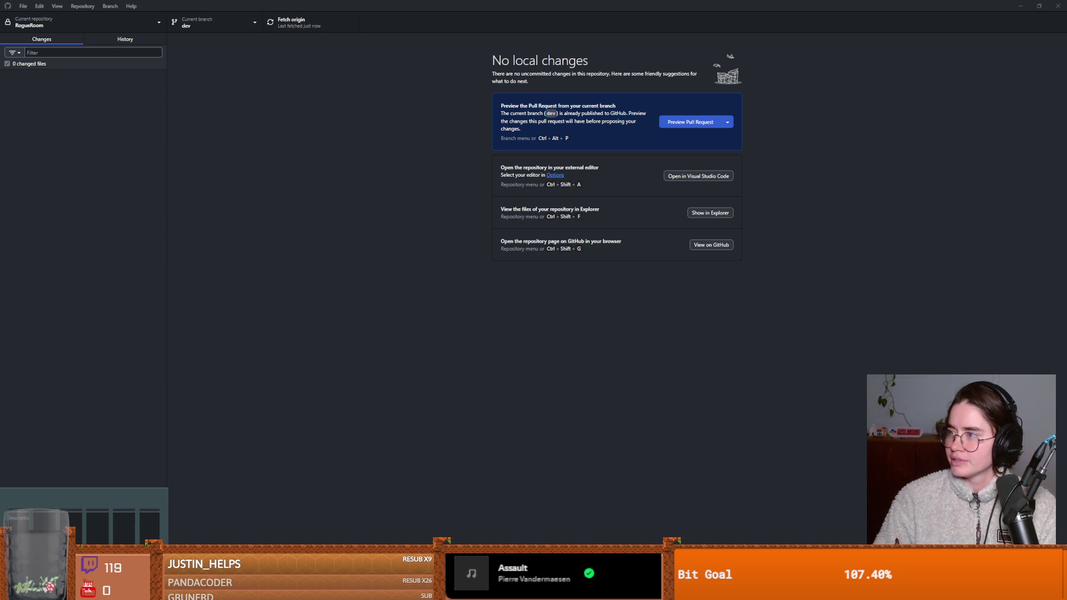
key(alt+Tab)
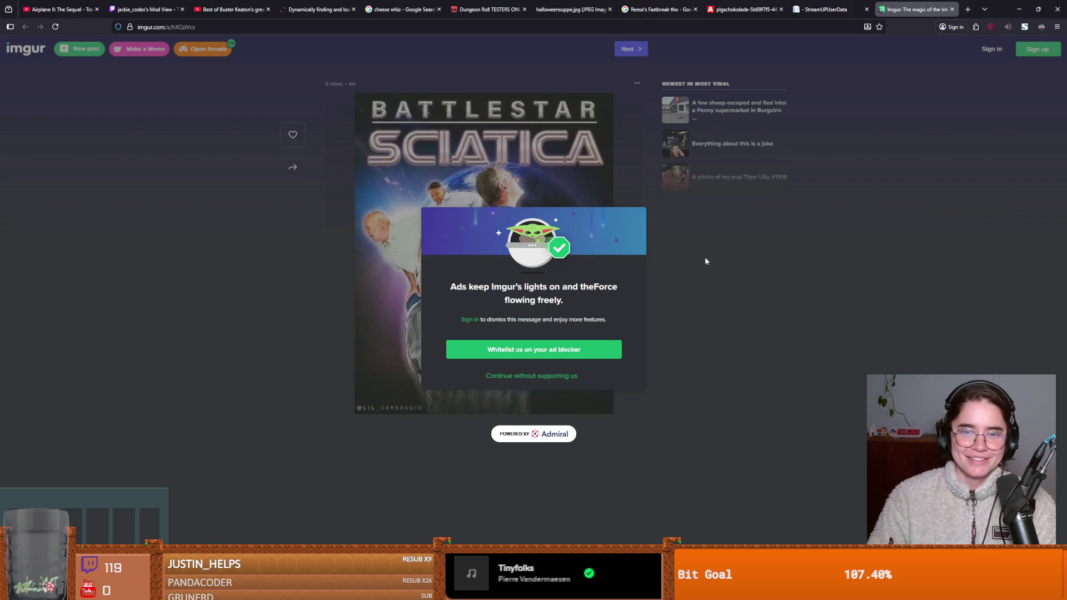
Step: Dismiss Imgur's ad-blocker notice, then launch the Cannon game from the game picker
click(564, 377)
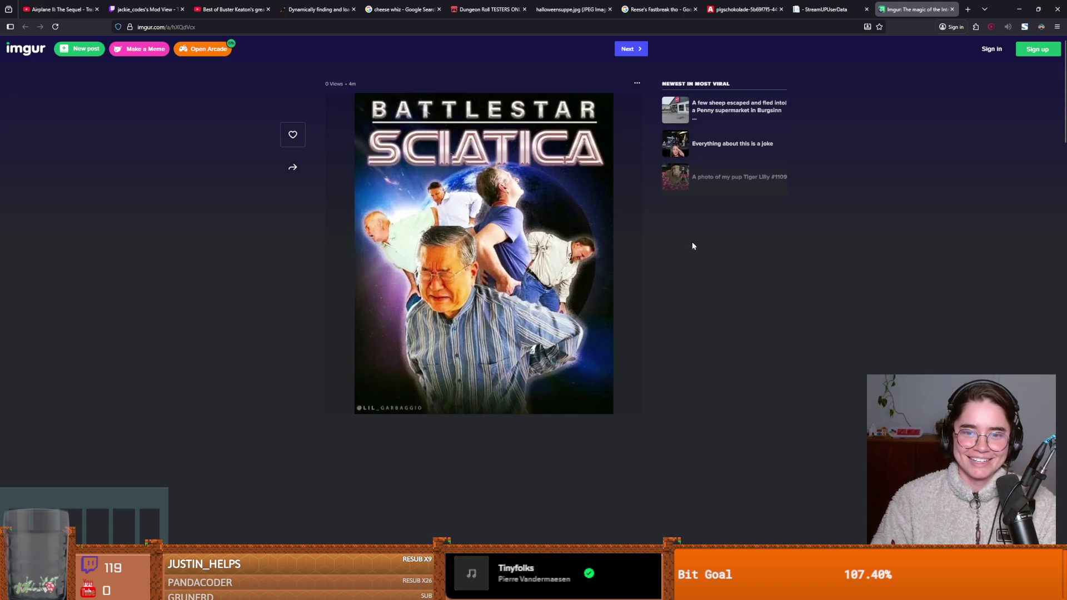
key(alt+Tab)
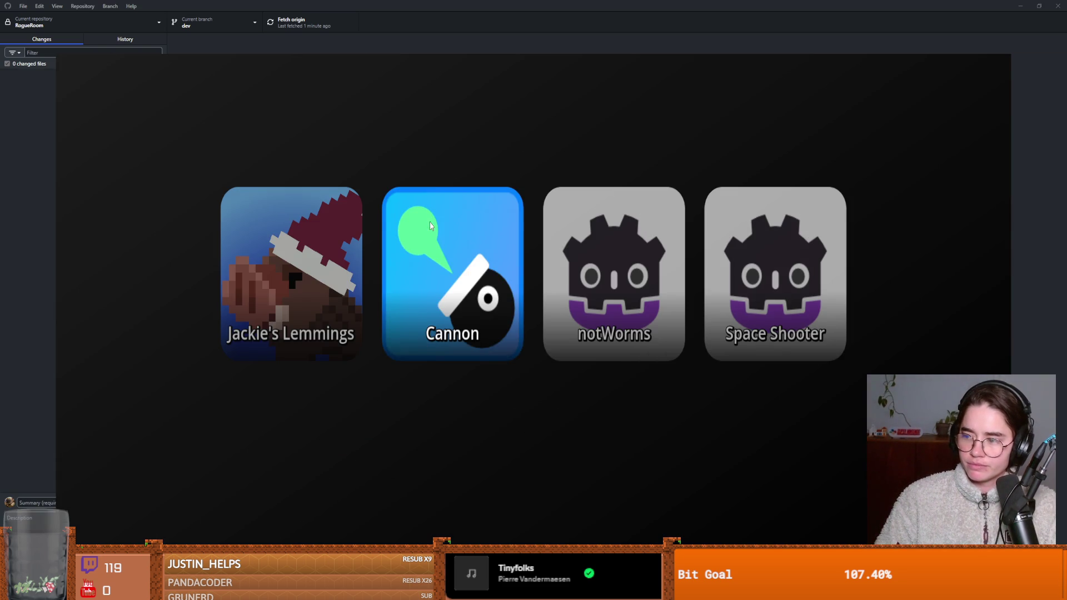
click(441, 192)
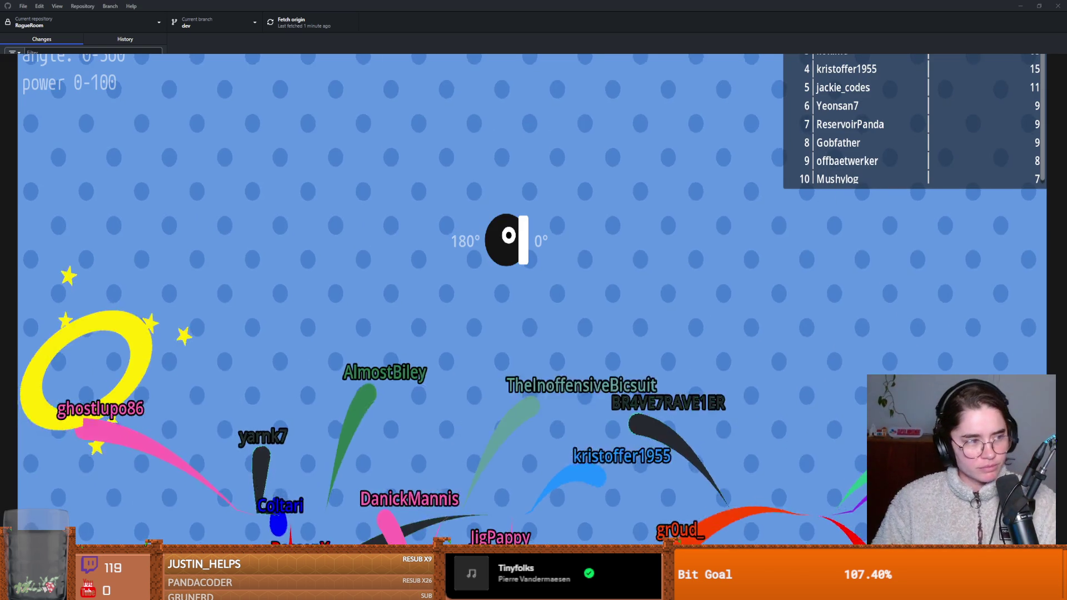
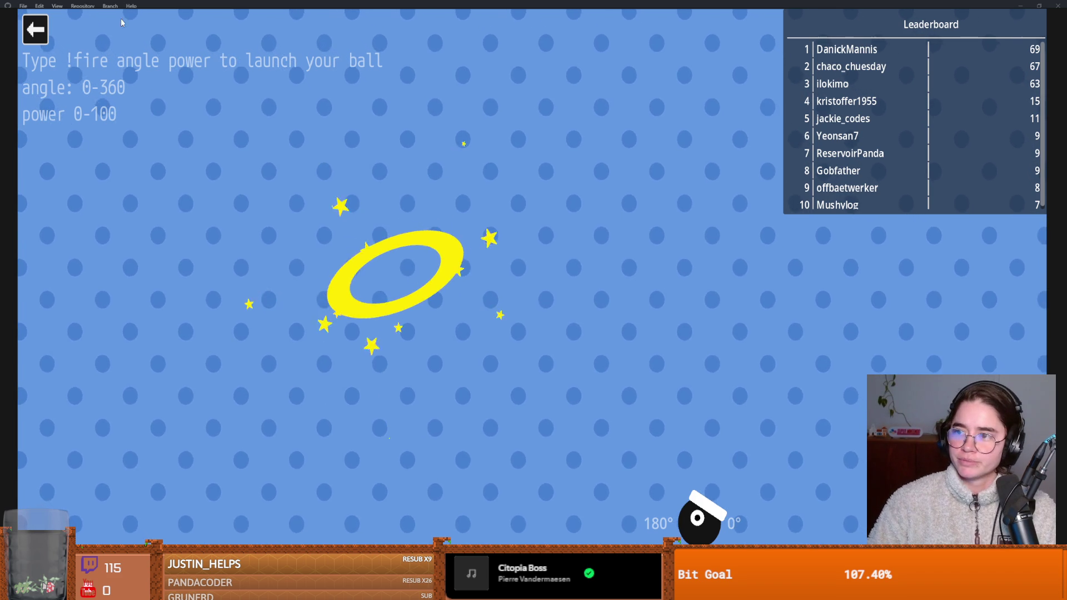
Step: Exit the cannon mini-game, highlight the locked-monster-room to-do in Obsidian, and return to Godot
click(35, 34)
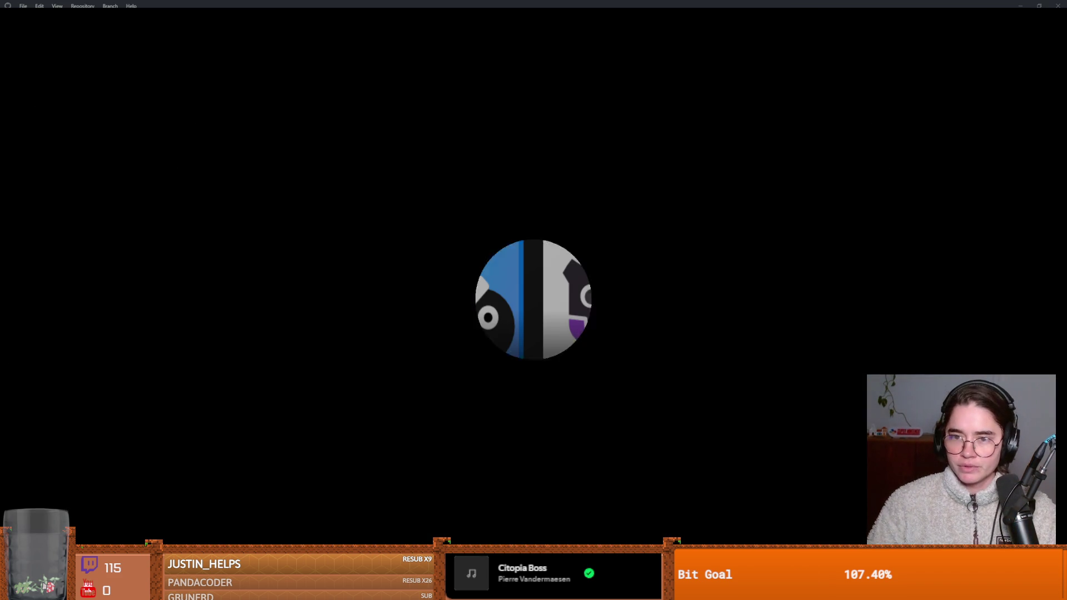
key(alt+Tab)
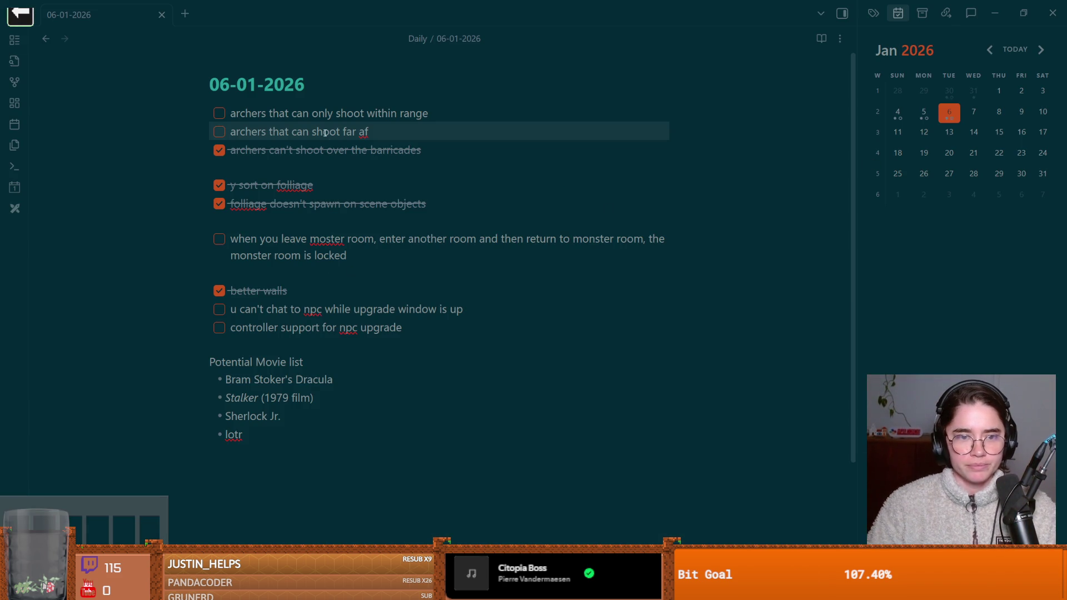
mouse_move(245, 239)
mouse_down()
mouse_move(351, 256)
mouse_move(230, 239)
mouse_up()
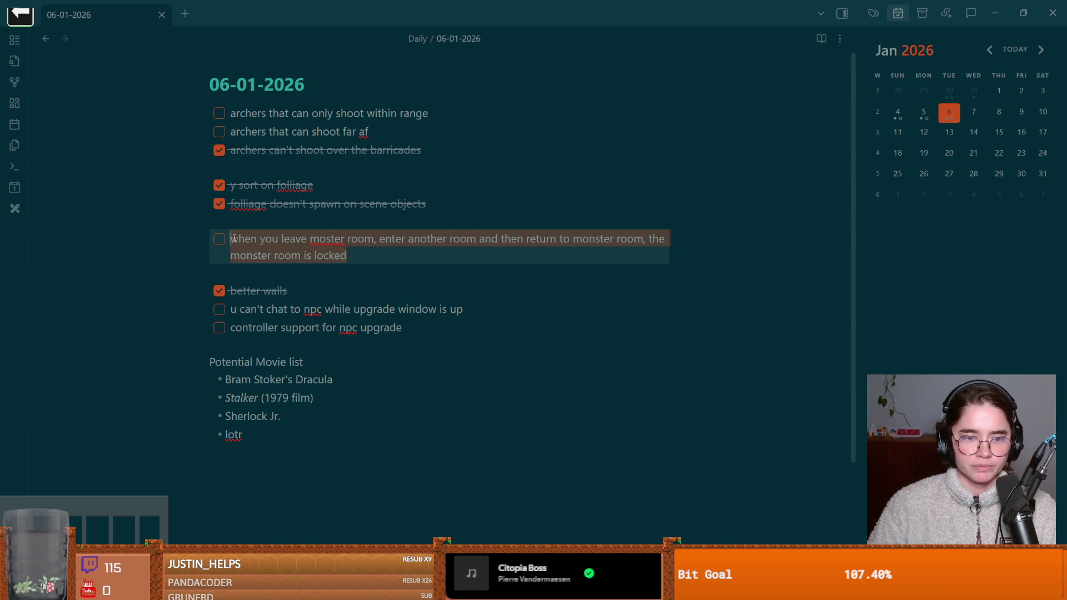
key(alt+Tab)
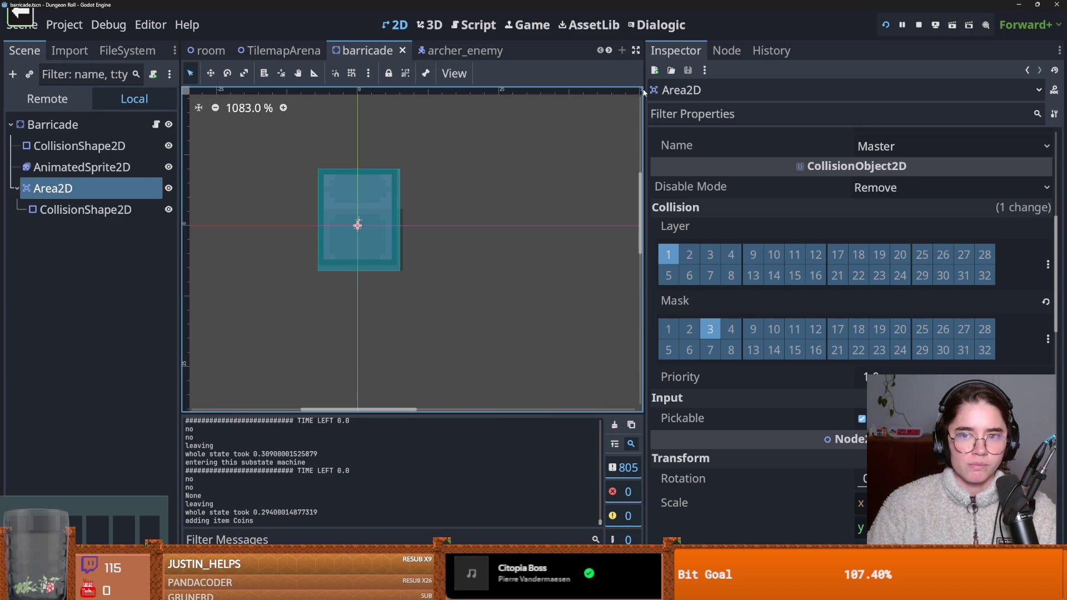
Step: Drag the viewport/Inspector splitter right to enlarge the barricade's 2D view, then bring up the game overlay
drag(645, 309, 774, 309)
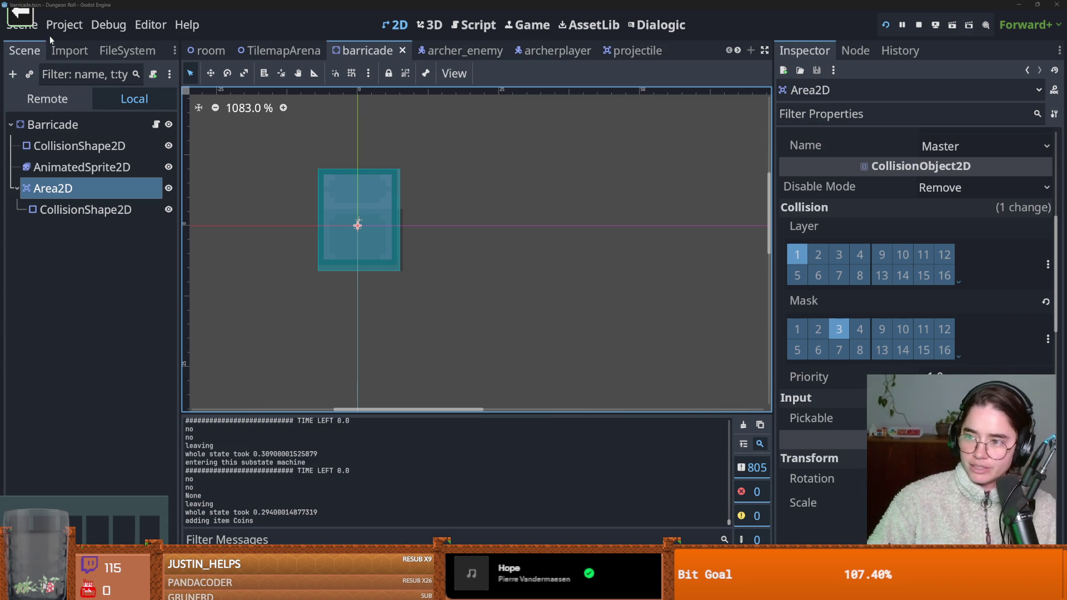
key(Return)
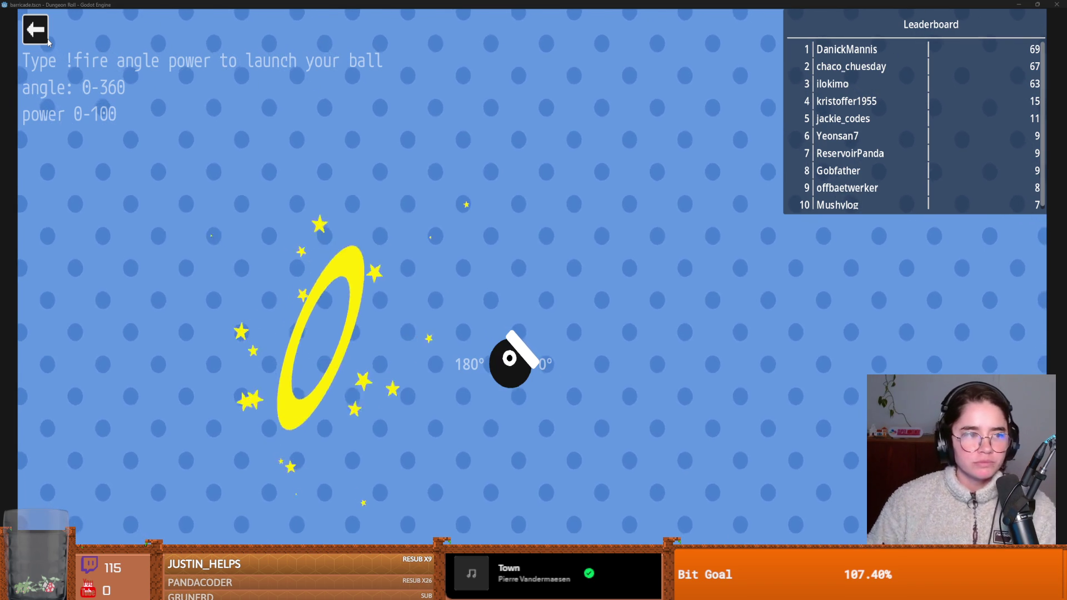
click(35, 29)
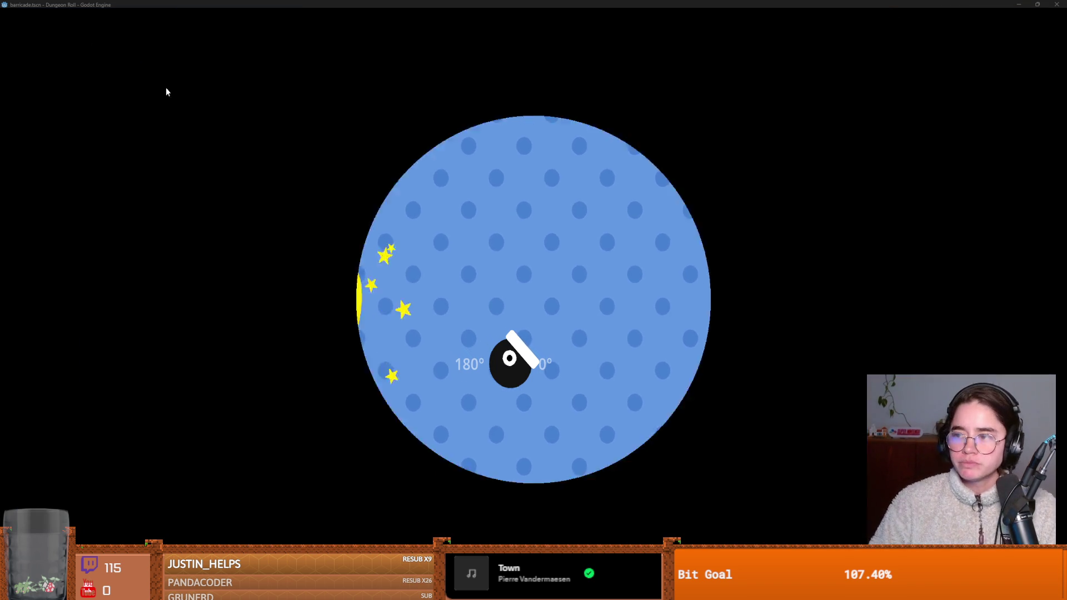
click(291, 294)
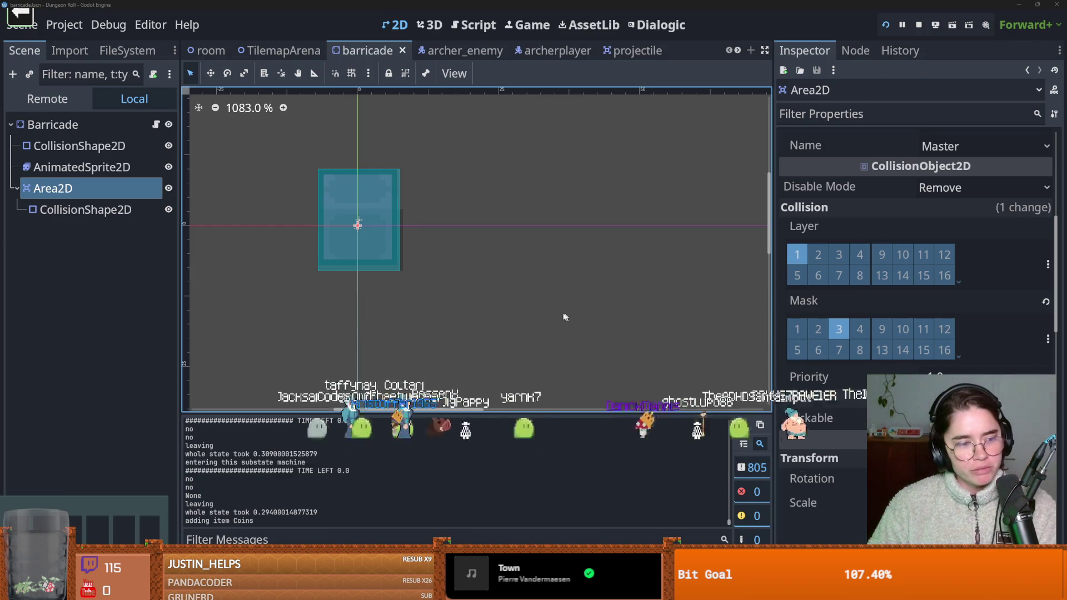
Step: Save the barricade scene and close the barricade, archer_enemy, archerplayer, projectile and root_room tabs
key(ctrl+s)
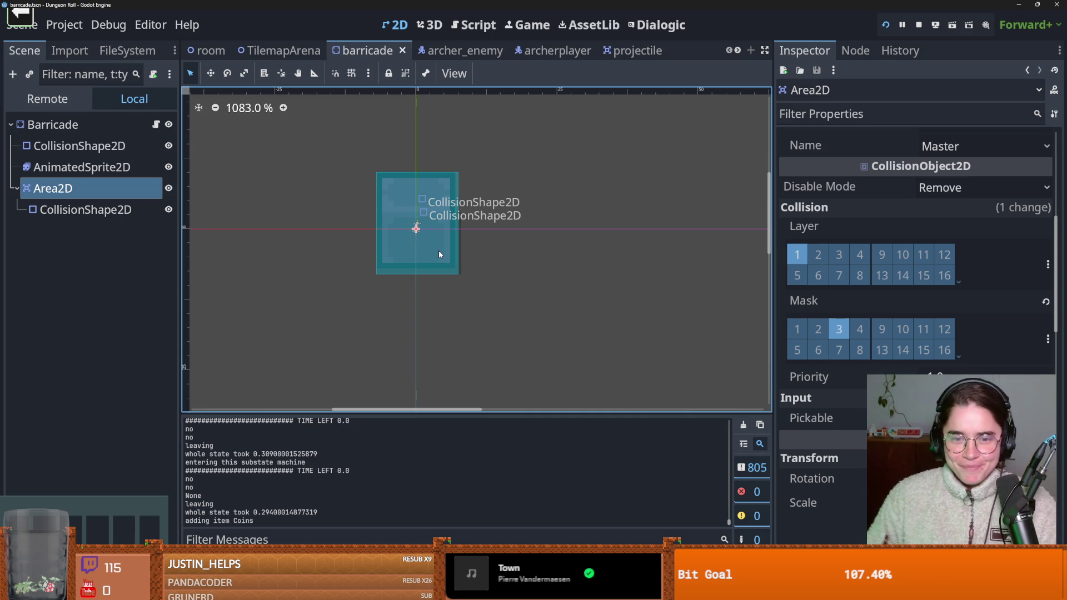
key(ctrl+s)
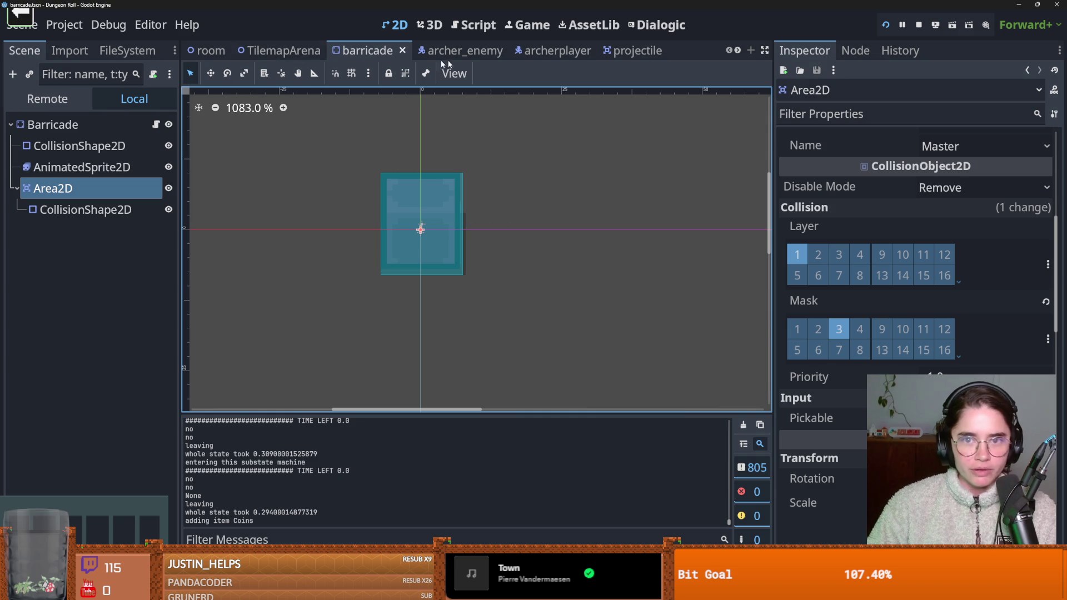
click(403, 51)
click(421, 50)
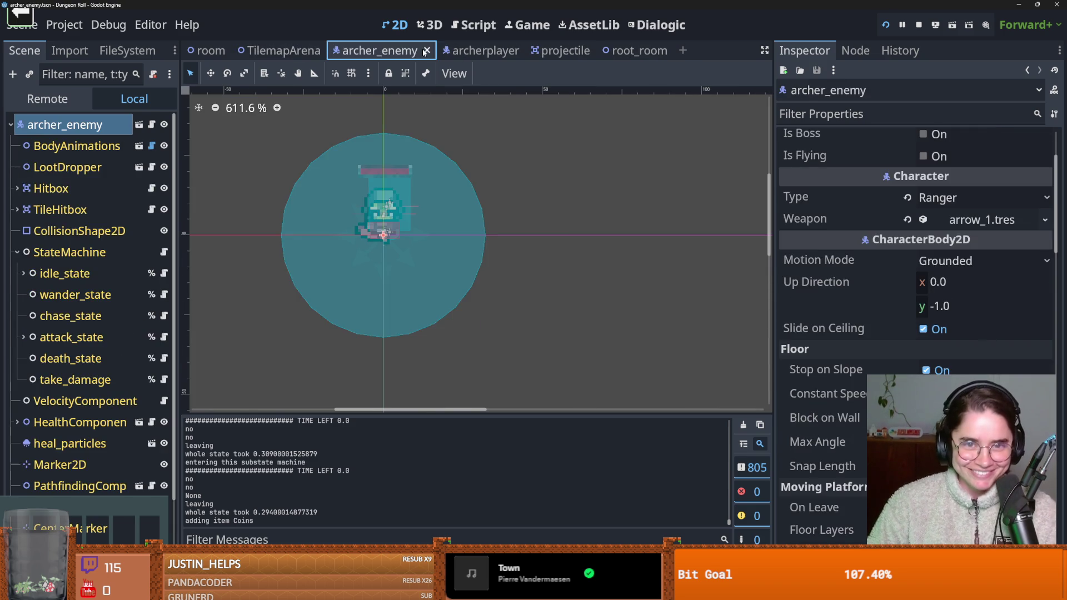
click(426, 50)
click(418, 51)
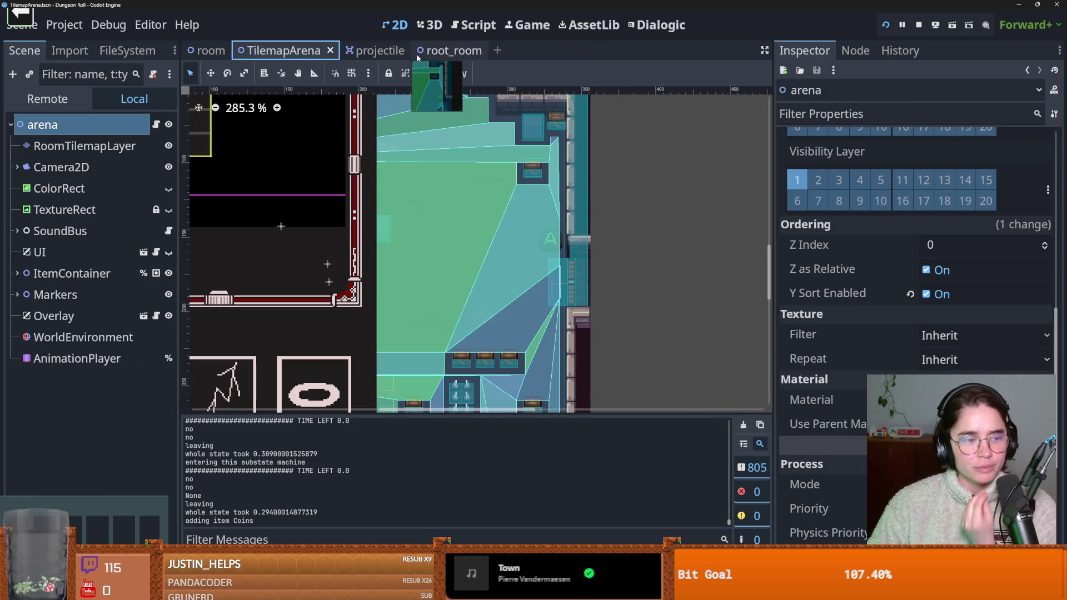
click(384, 51)
click(414, 51)
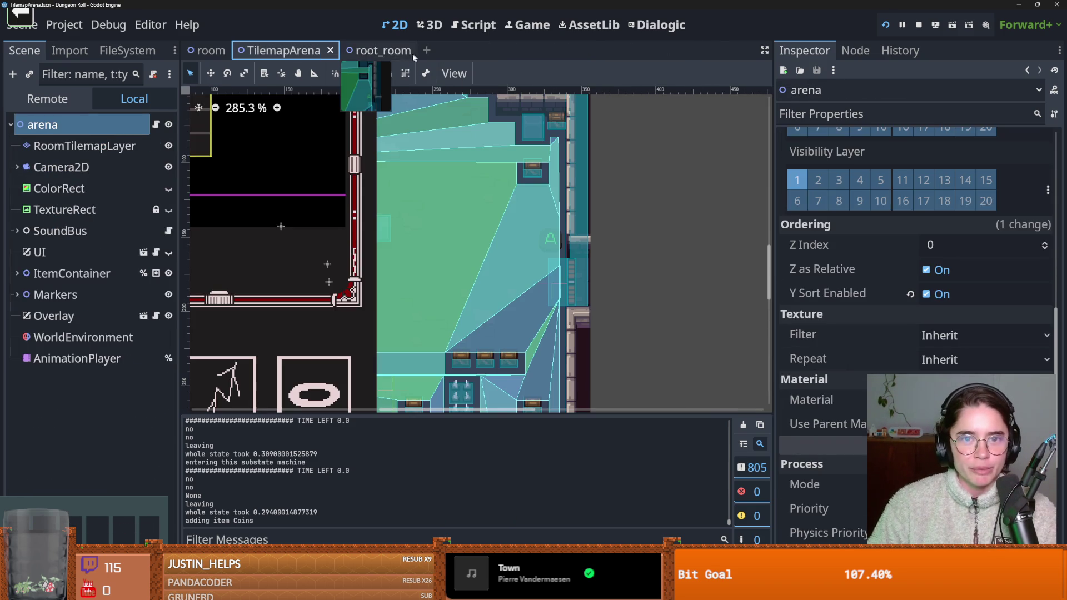
click(386, 56)
click(408, 50)
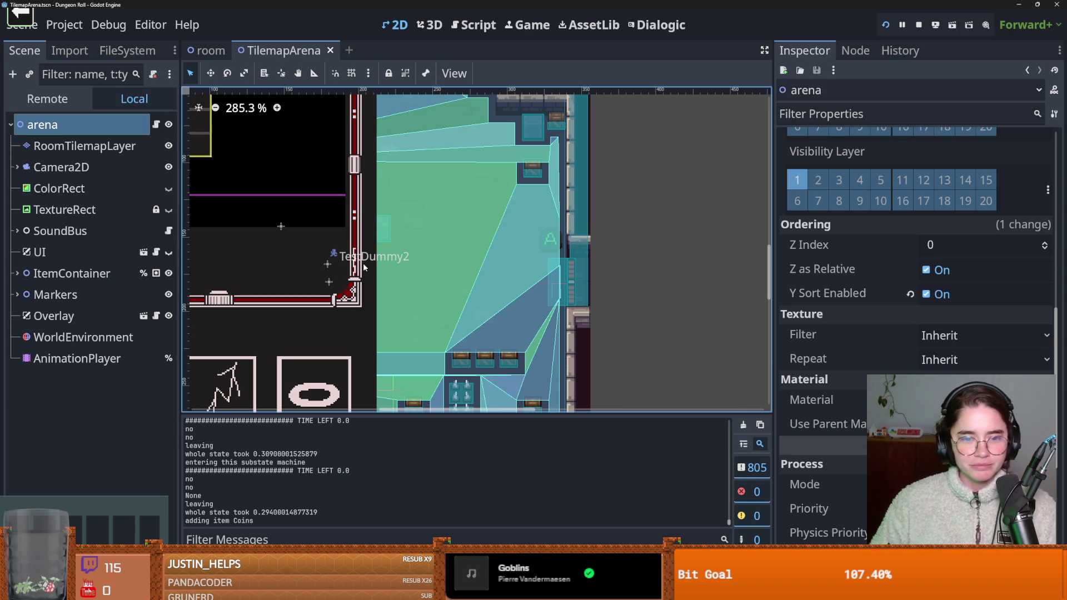
Step: Scroll around TilemapArena saving it repeatedly, then switch to the room scene
scroll(364, 267, left, 3)
key(ctrl+s)
scroll(361, 261, up, 1)
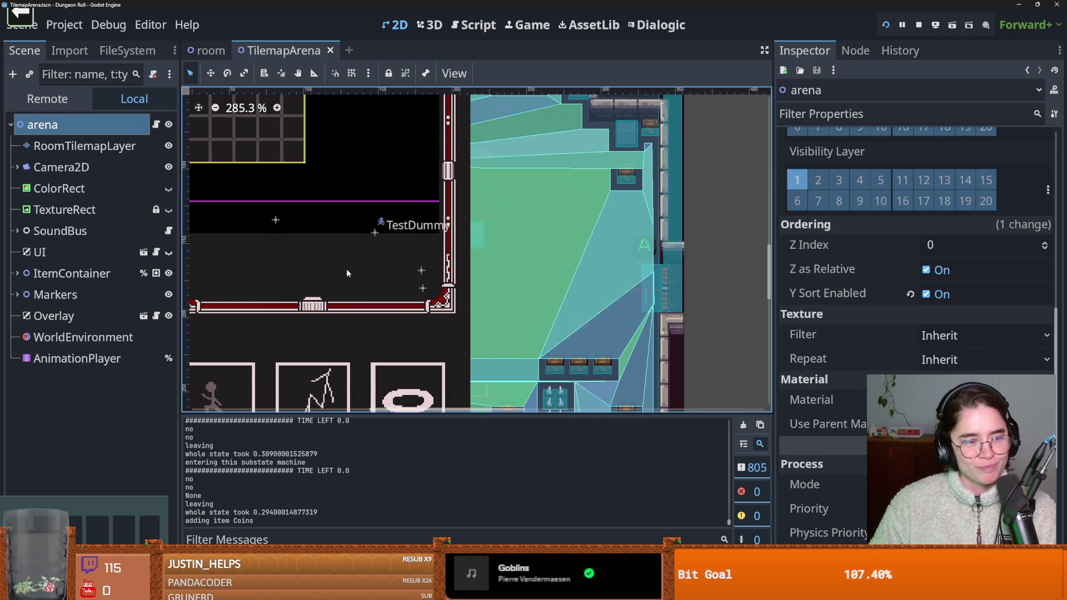
scroll(362, 300, left, 1)
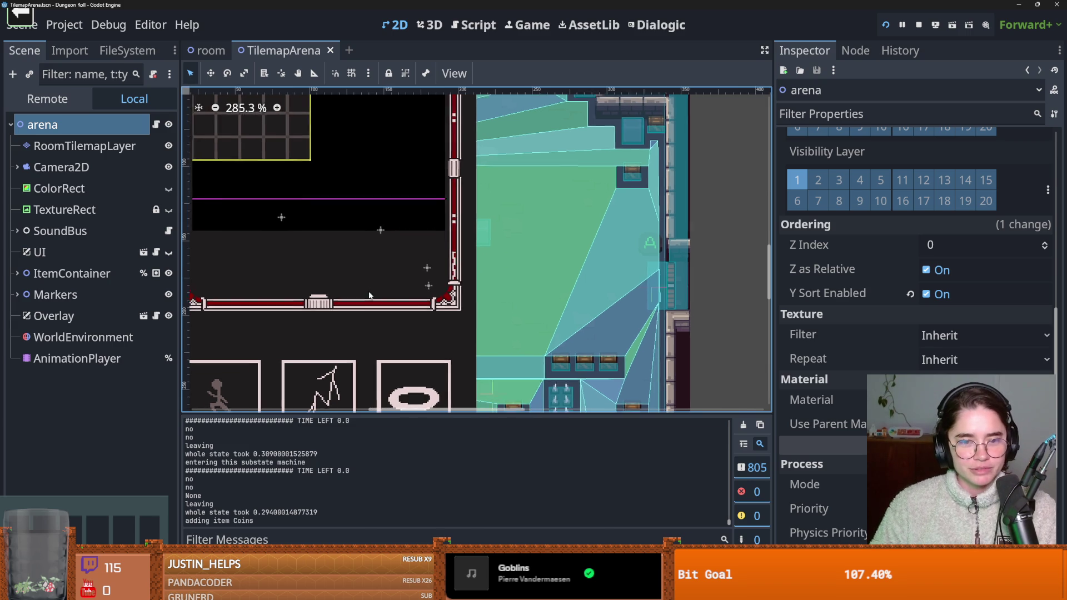
key(ctrl+s)
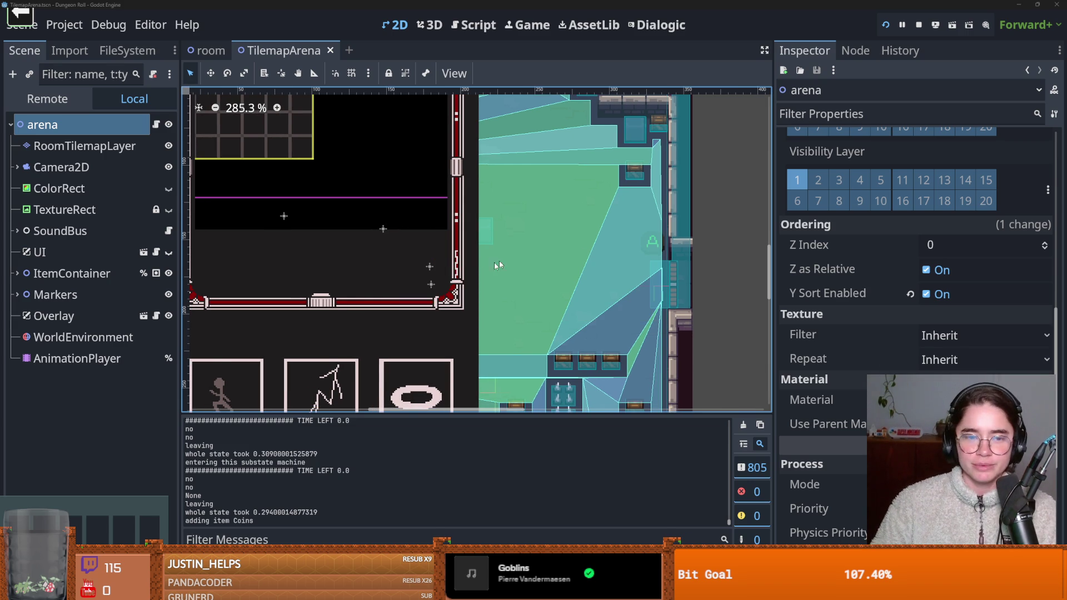
scroll(415, 256, left, 3)
key(ctrl+s)
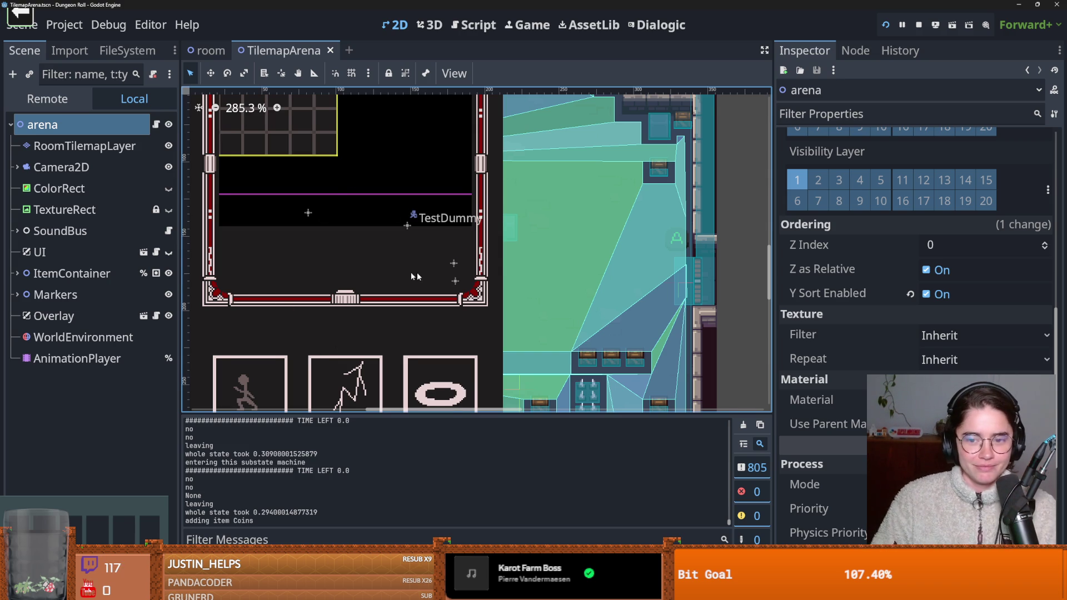
scroll(395, 274, right, 2)
key(ctrl+s)
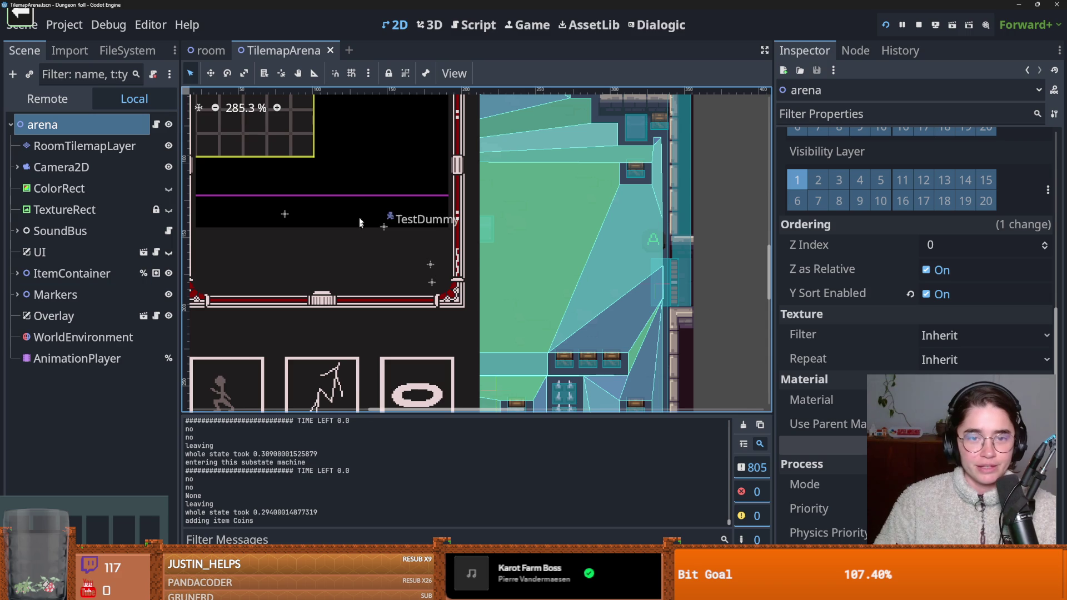
click(208, 50)
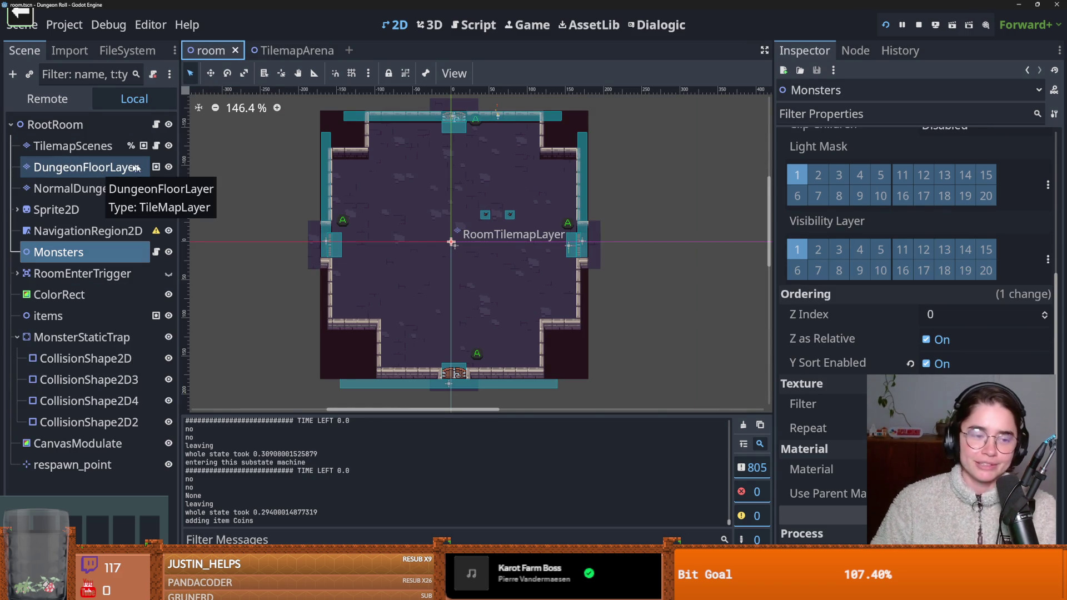
Step: Widen the scene tree, deselect Monsters, adjust the room view, save, and open monsters.gd
drag(179, 199, 210, 206)
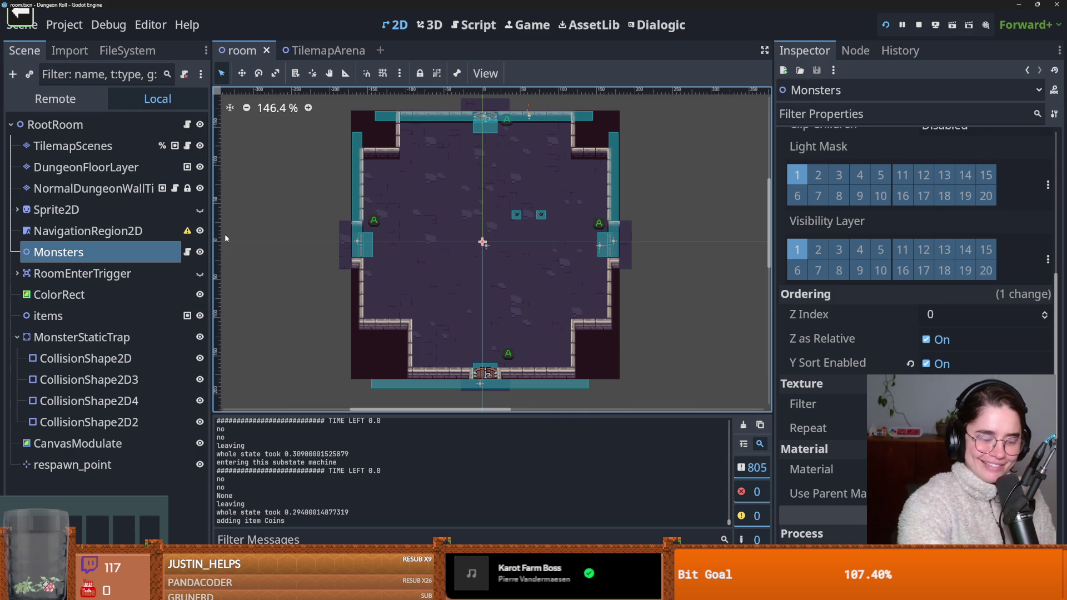
click(230, 241)
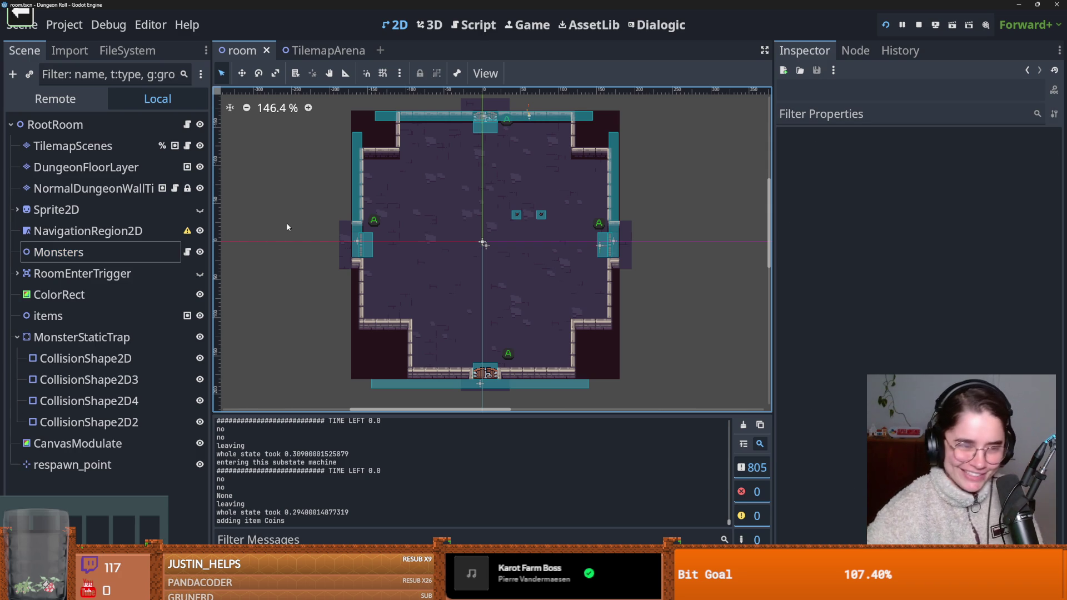
drag(467, 254, 481, 246)
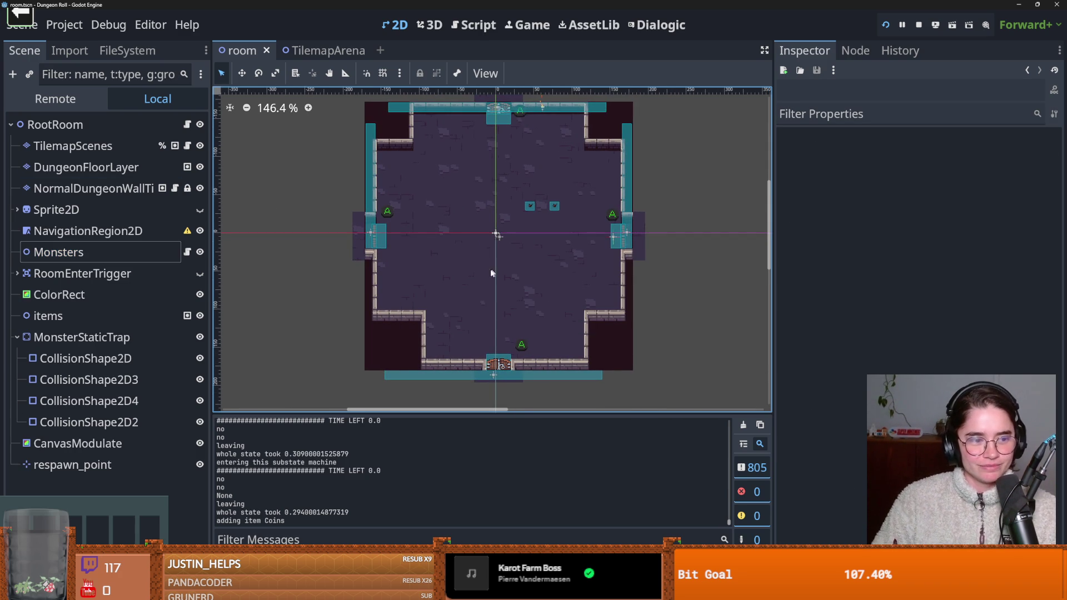
drag(487, 282, 481, 283)
key(ctrl+s)
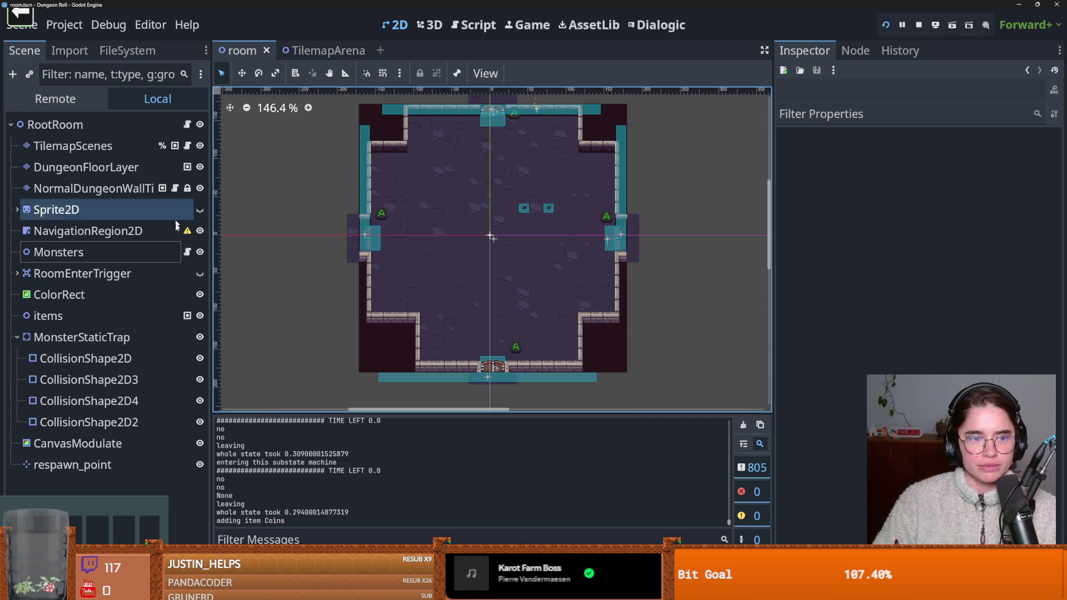
click(188, 252)
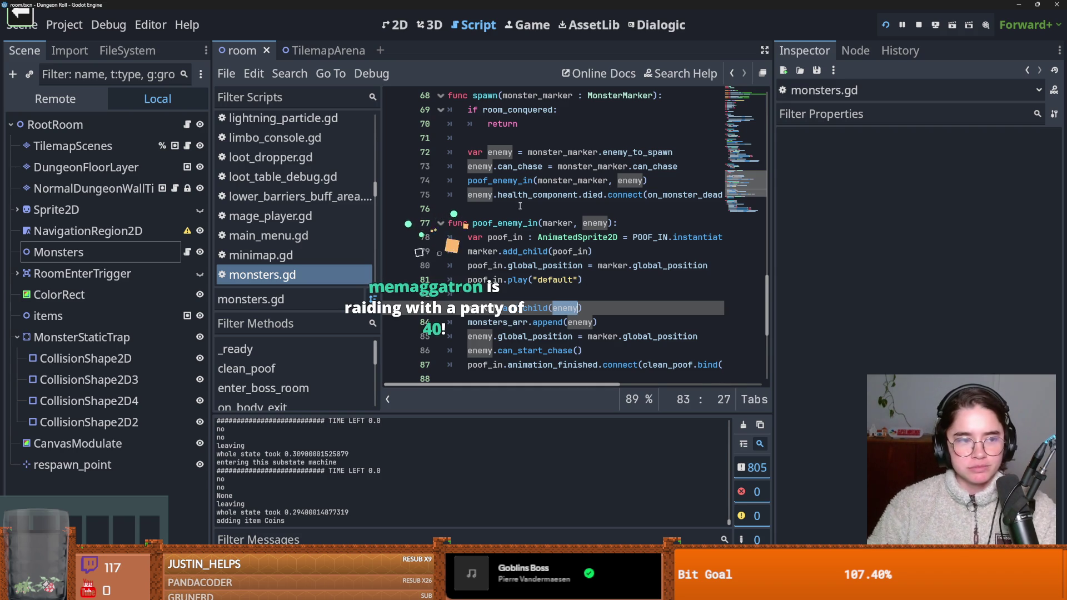
Step: Save the room scene twice while scrolling monsters.gd up to spawn_monsters
key(ctrl+s)
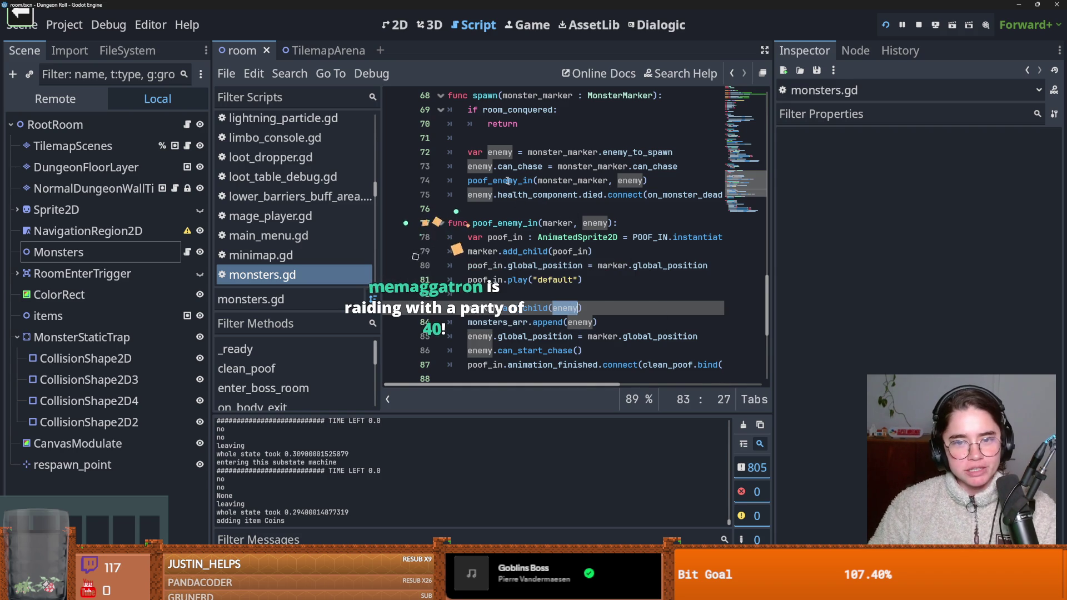
scroll(583, 222, up, 2)
key(ctrl+s)
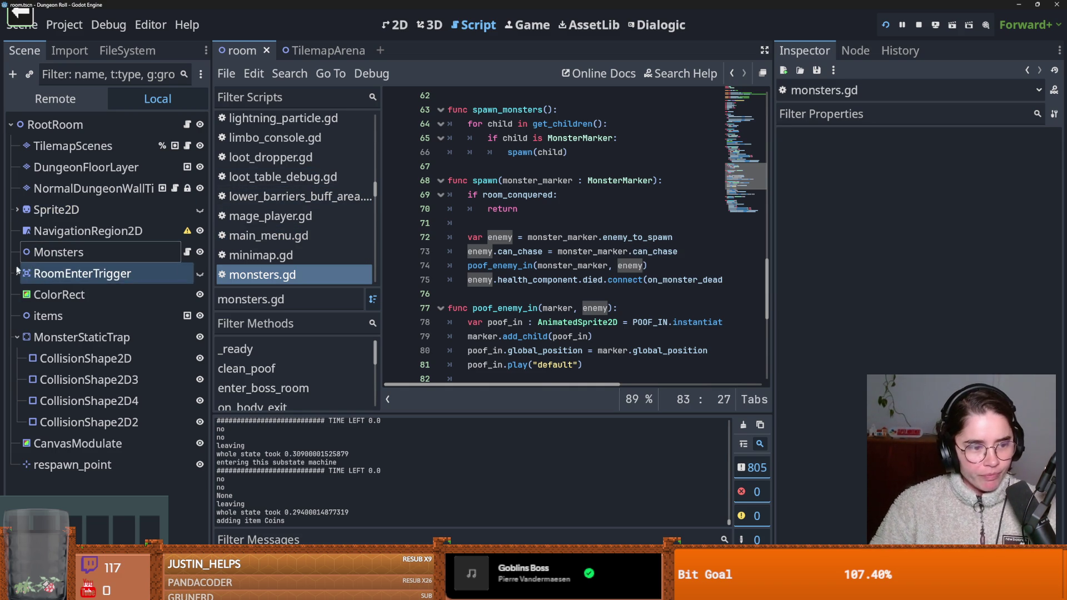
key(ctrl+s)
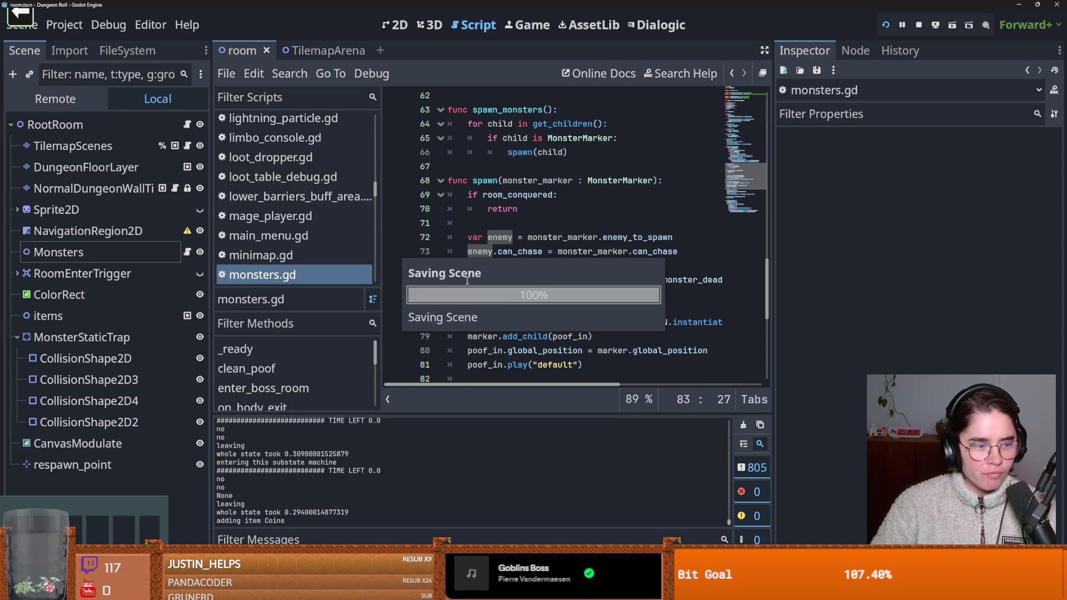
Step: Launch the game, start as the Crusader, reroll twice and pick the right-hand default room
click(885, 25)
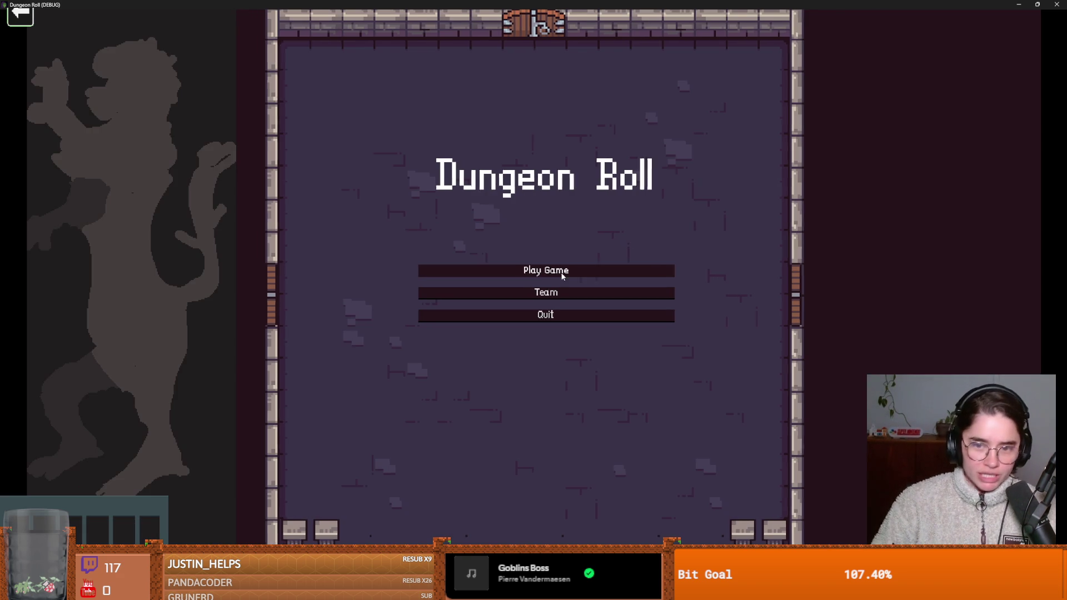
click(562, 274)
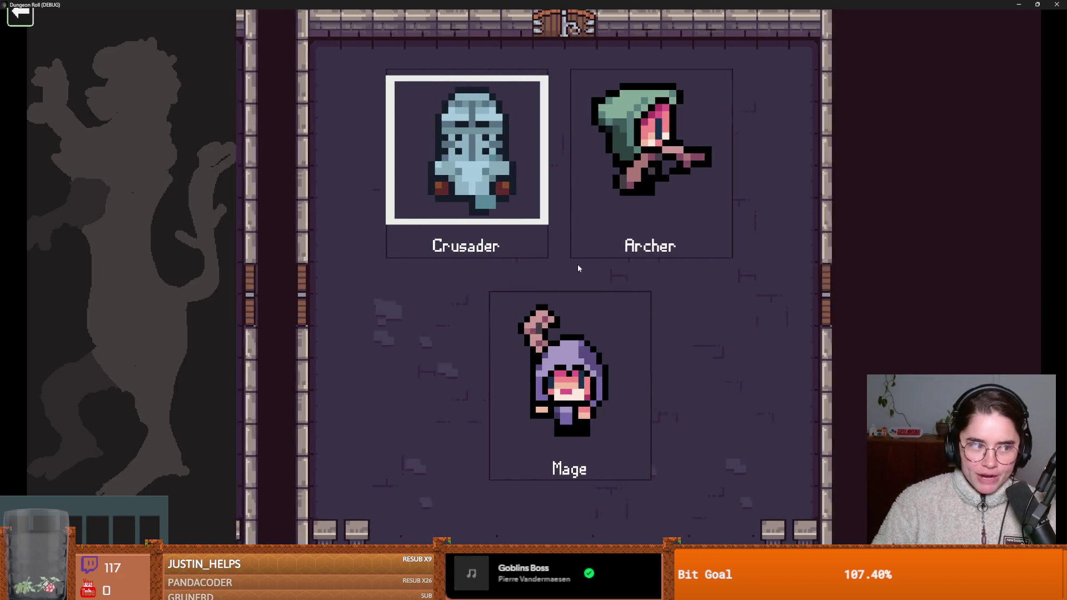
click(441, 184)
key(a)
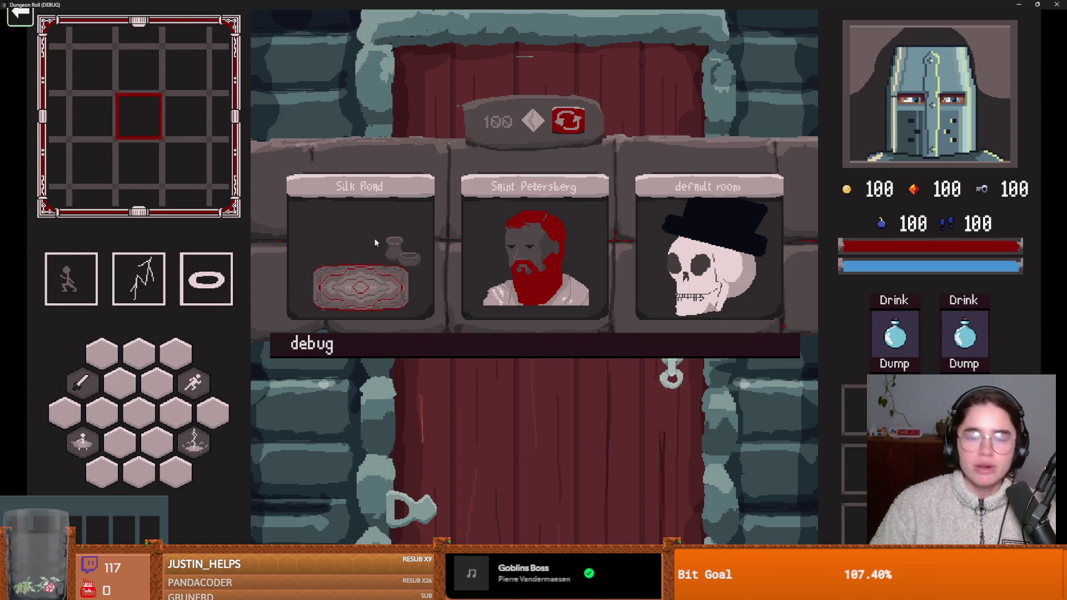
click(573, 125)
click(573, 127)
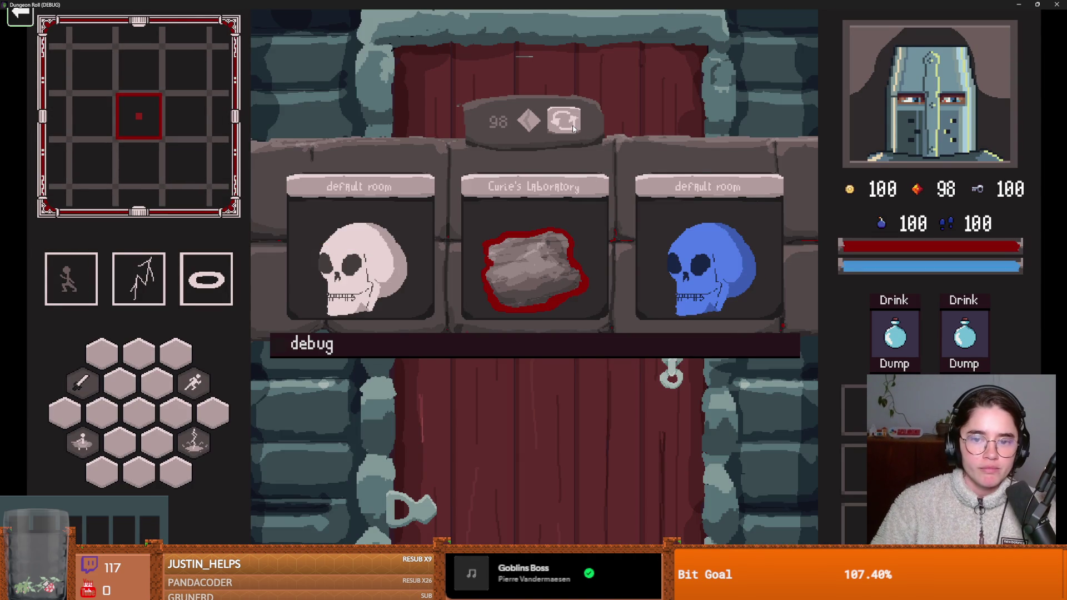
click(675, 229)
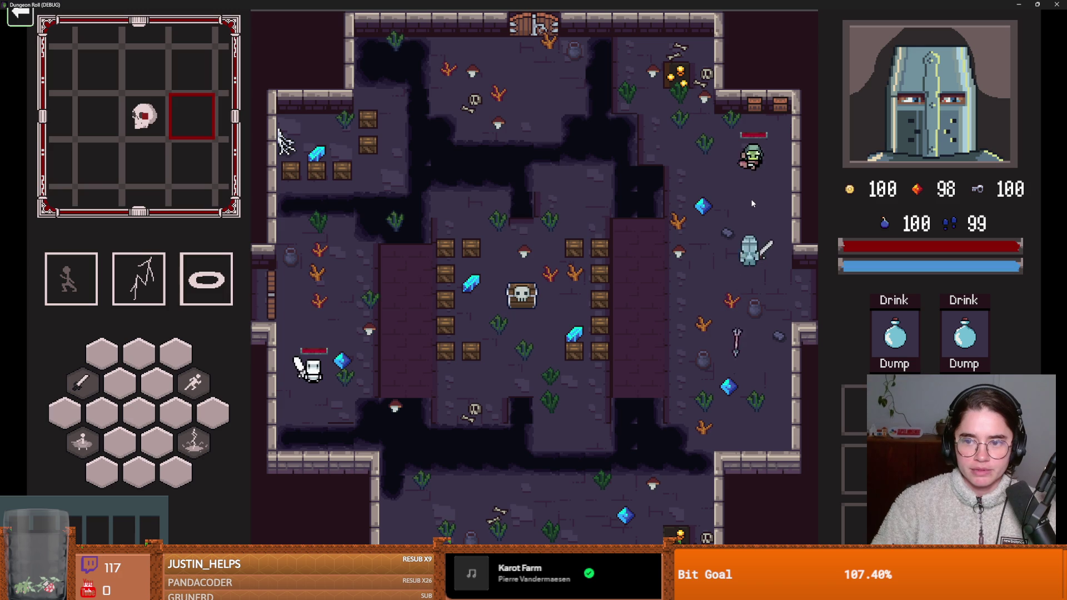
Step: Dodge and sword-strike the goblin until it is defeated
click(753, 158)
key(space)
key(s)
key(d)
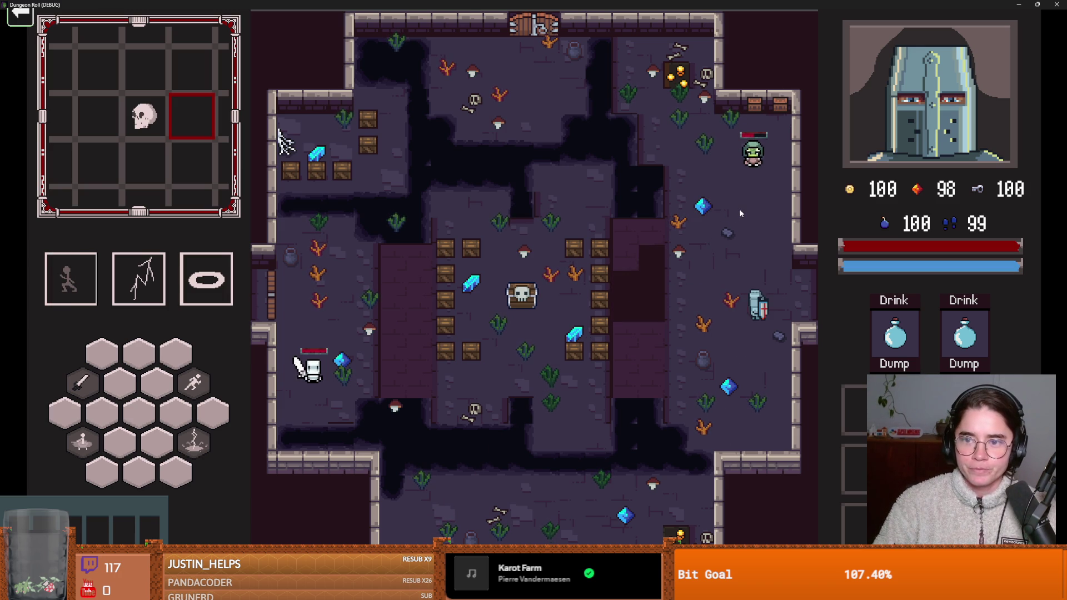
key(w)
click(753, 184)
click(754, 184)
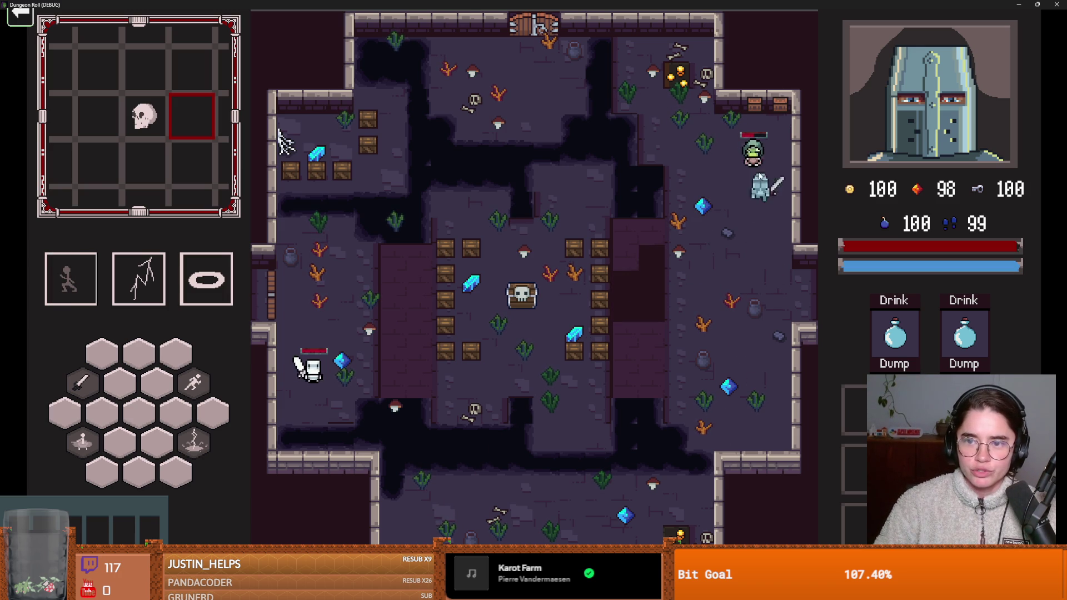
key(s)
key(s)
key(a)
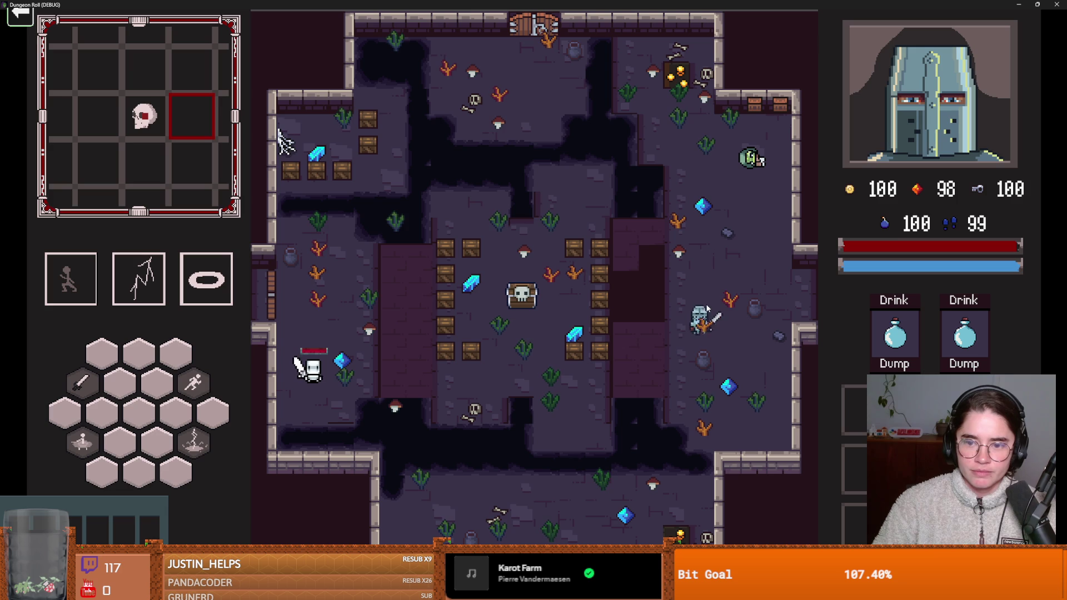
Step: Fight the west-side skeleton with lightning, sword slashes and dashes
key(w)
right_click(355, 367)
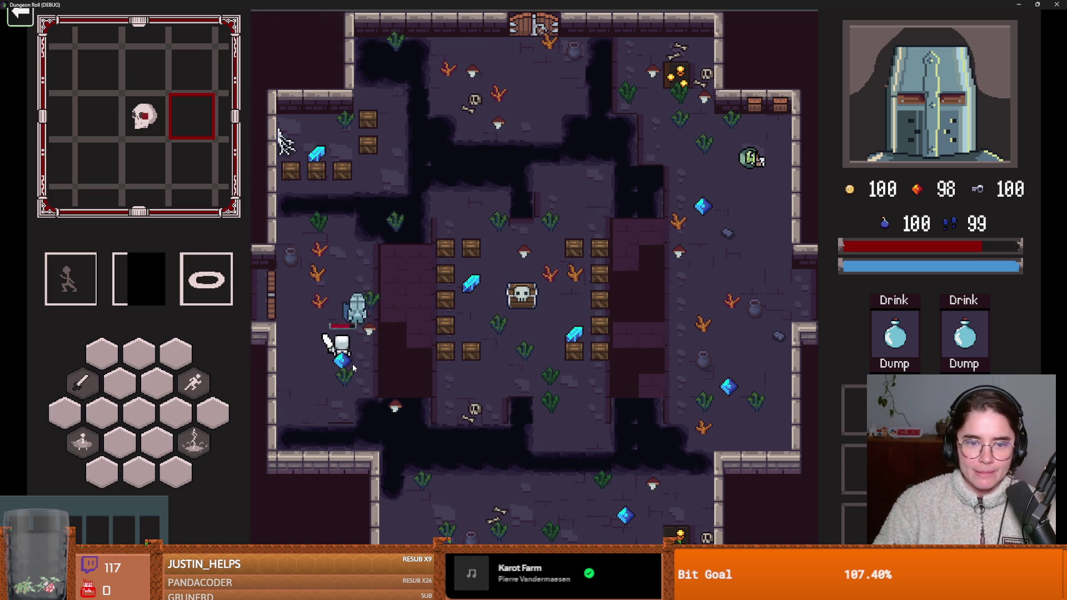
click(348, 362)
click(358, 347)
key(space)
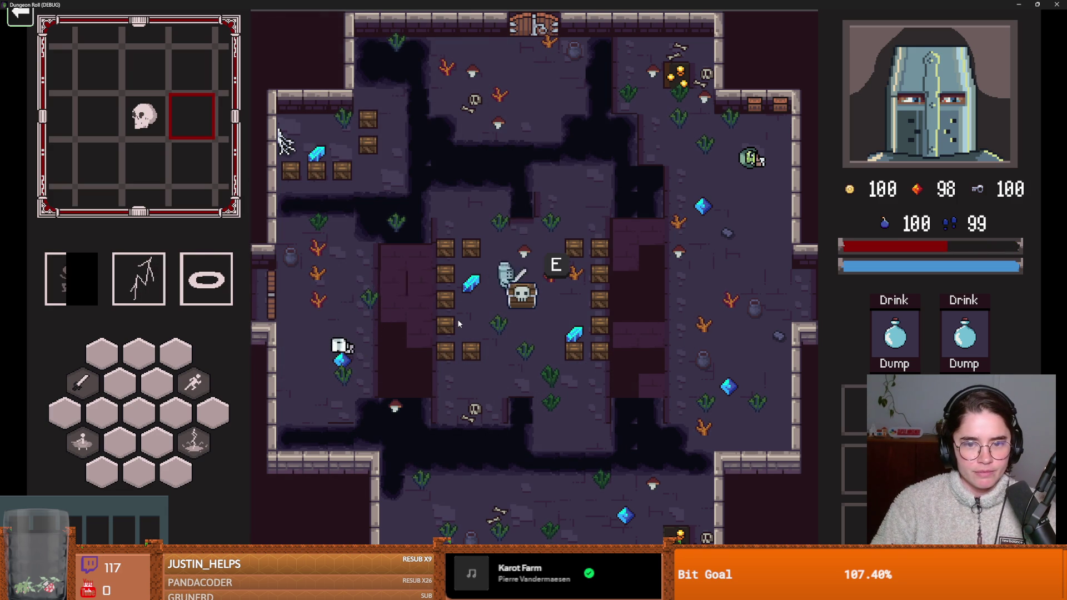
key(space)
click(442, 320)
Step: Go to the west door and spend a key to unlock it
key(a)
key(space)
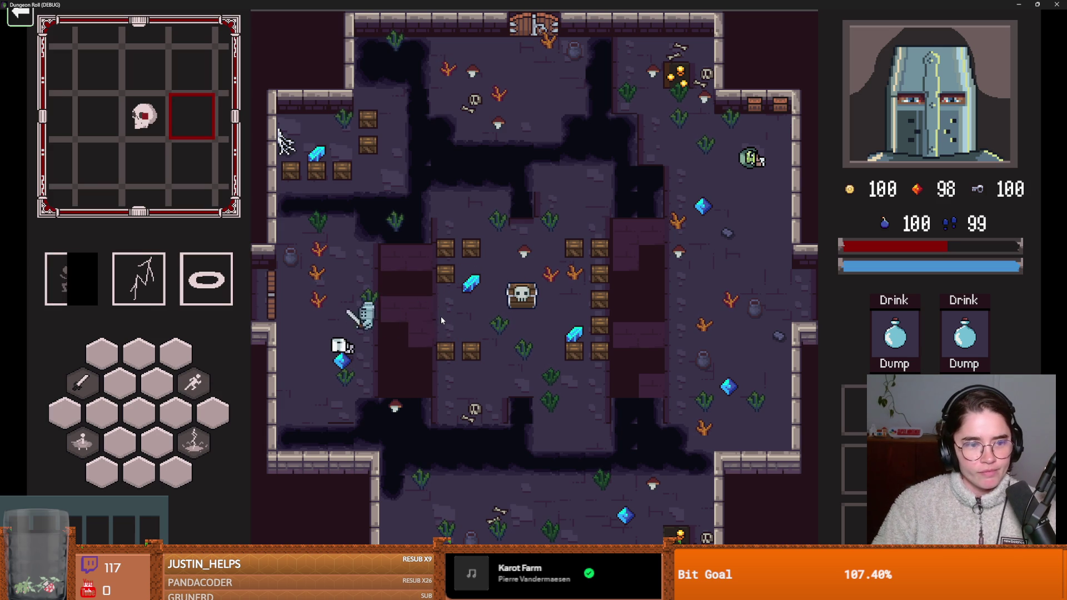
key(e)
click(493, 315)
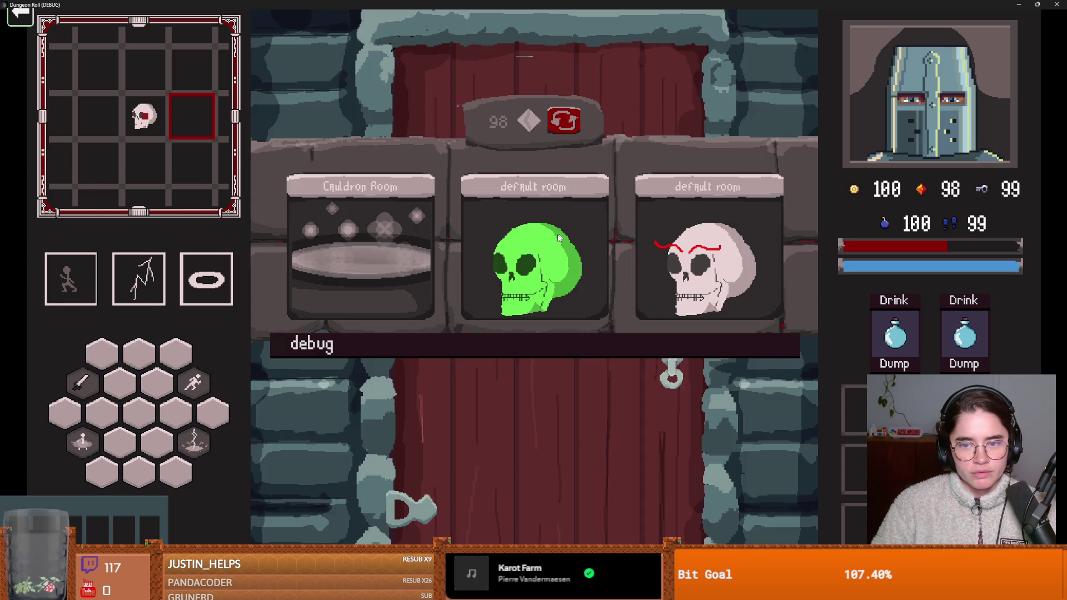
Step: Enter the new room and hit the skeleton with lightning and a sword slash
key(a)
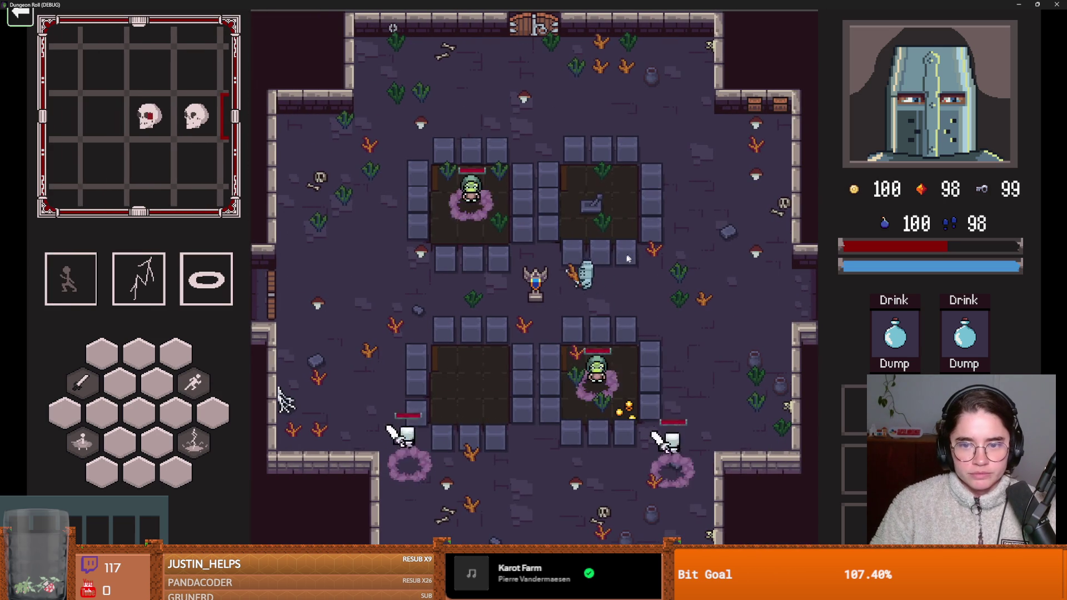
key(space)
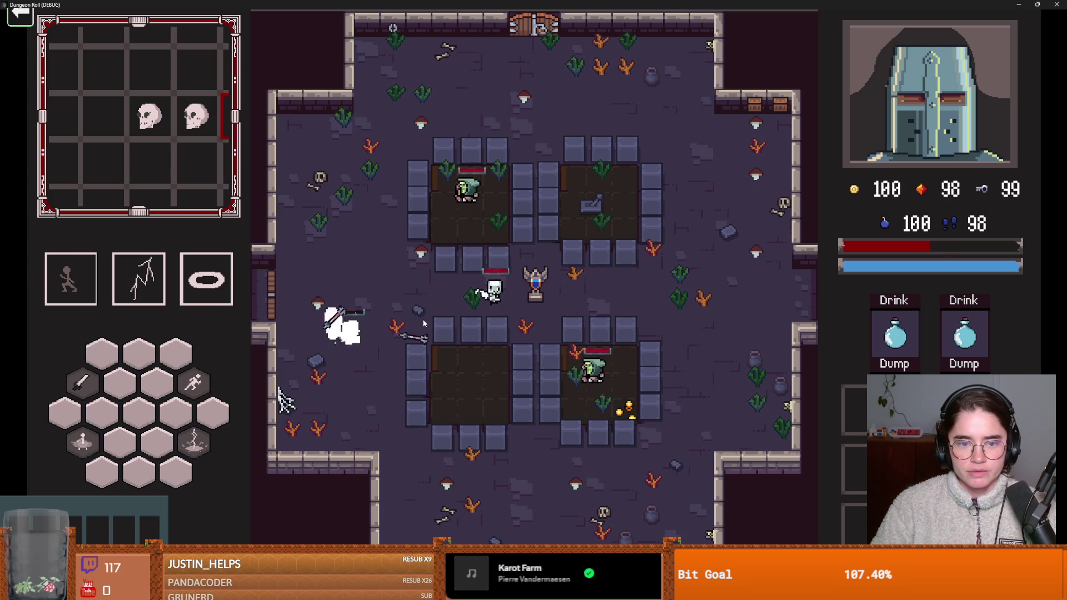
key(q)
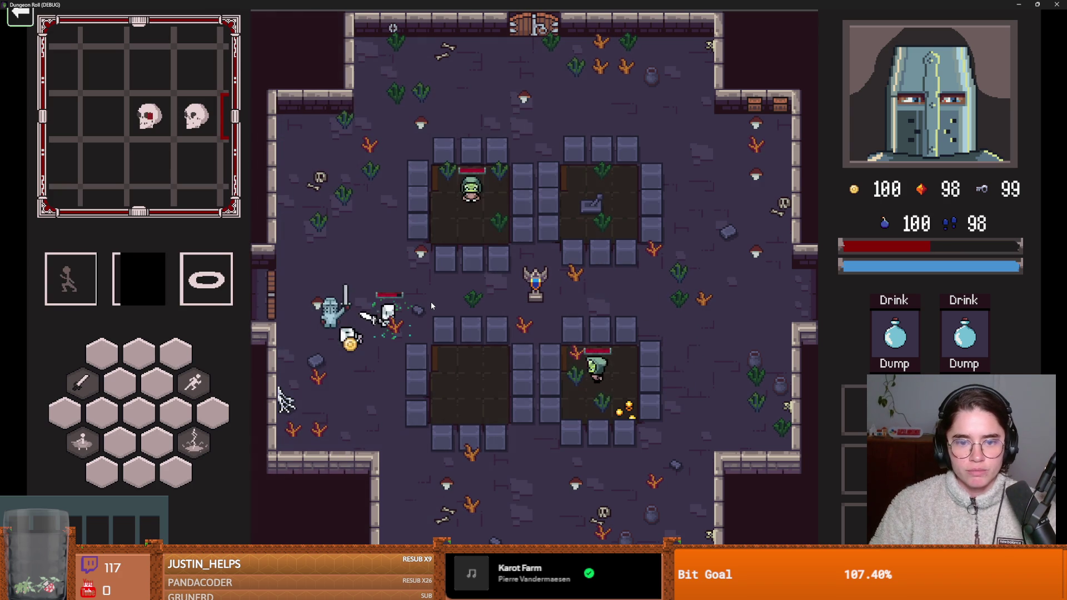
key(d)
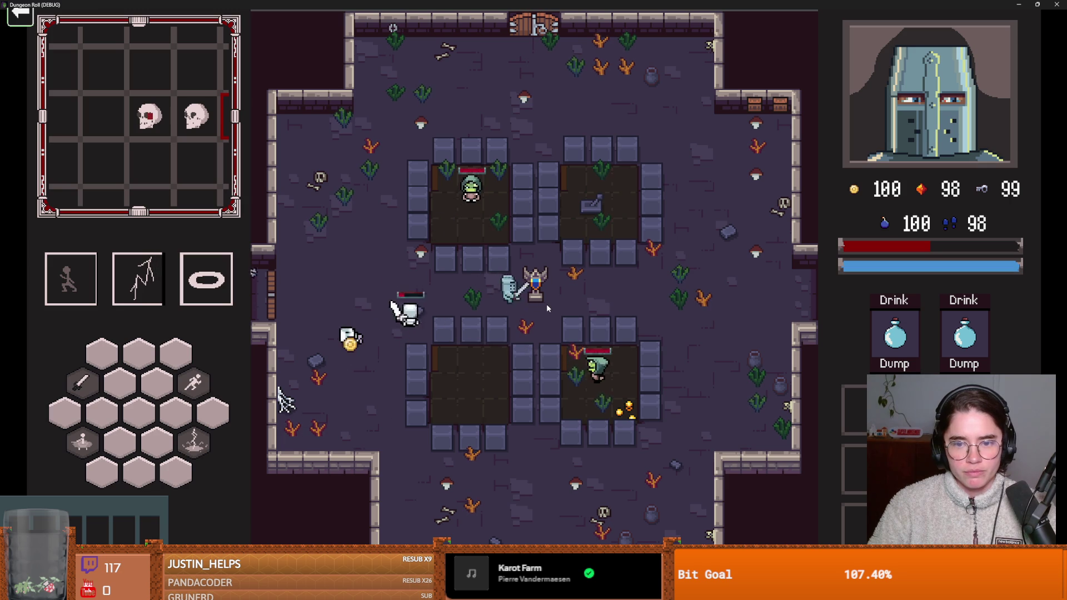
key(space)
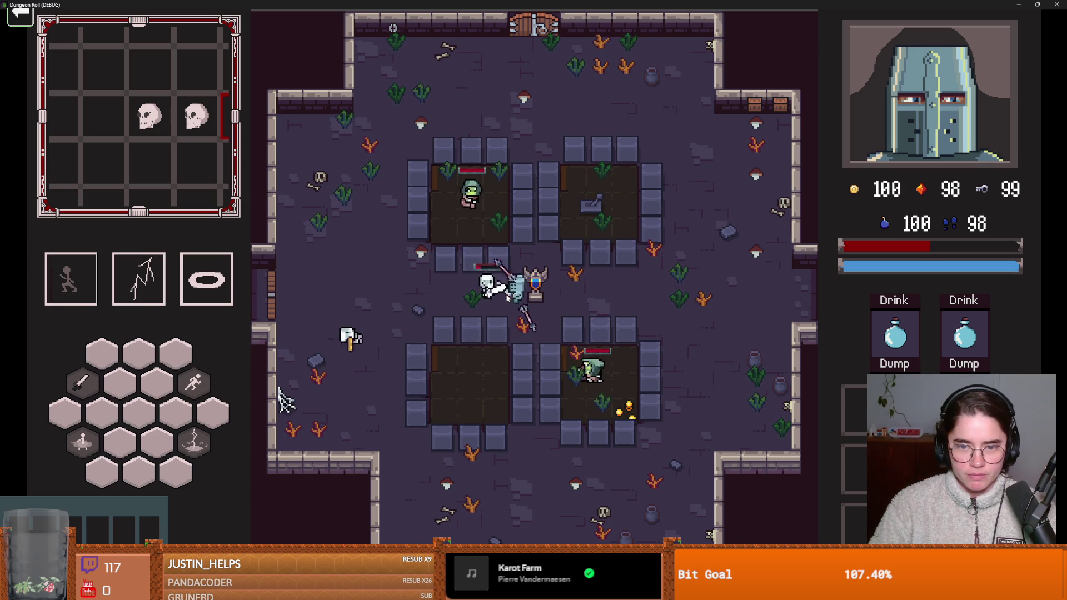
click(556, 301)
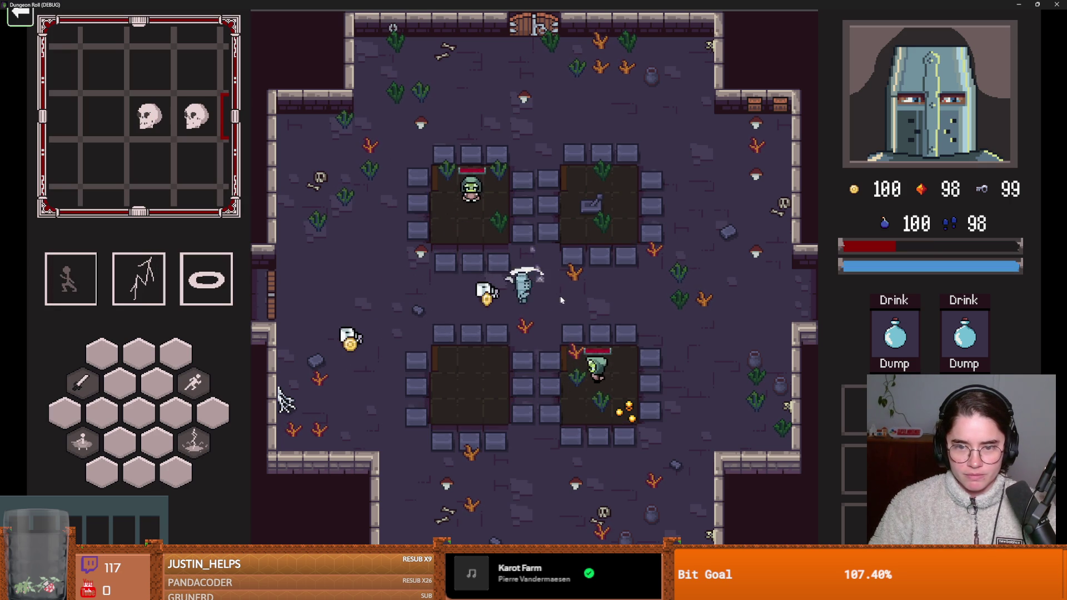
Step: Defeat the lower and upper goblins with sword, lightning and dashes
key(s)
click(619, 378)
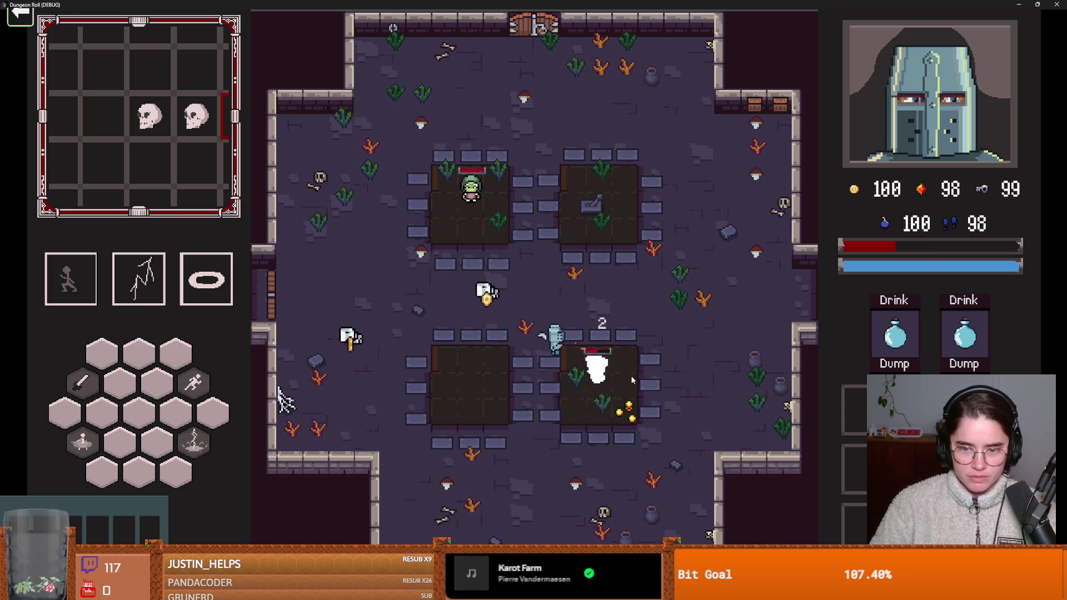
key(s)
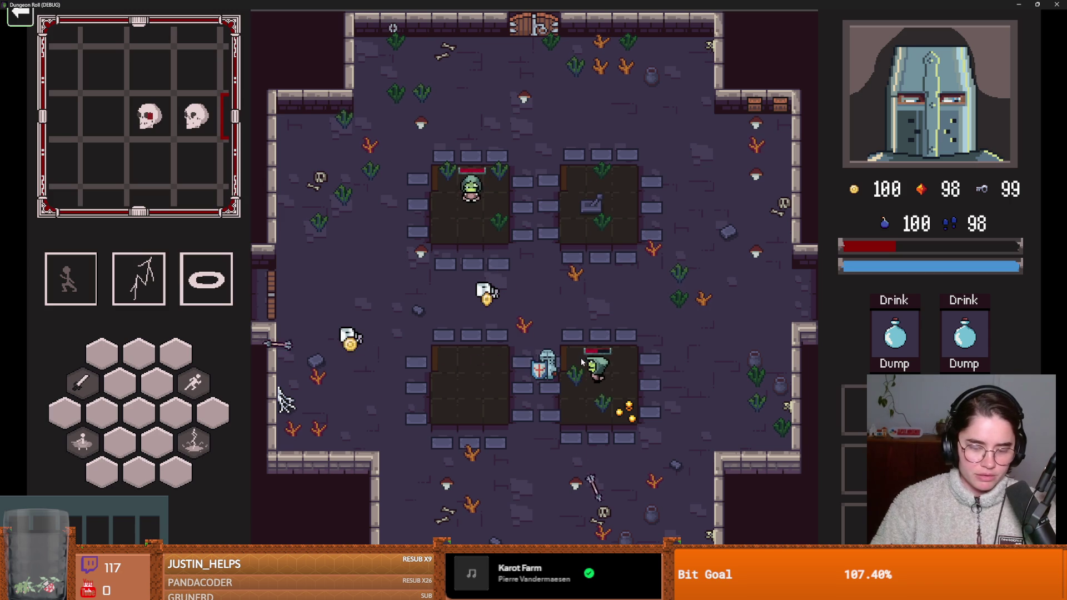
key(2)
key(1)
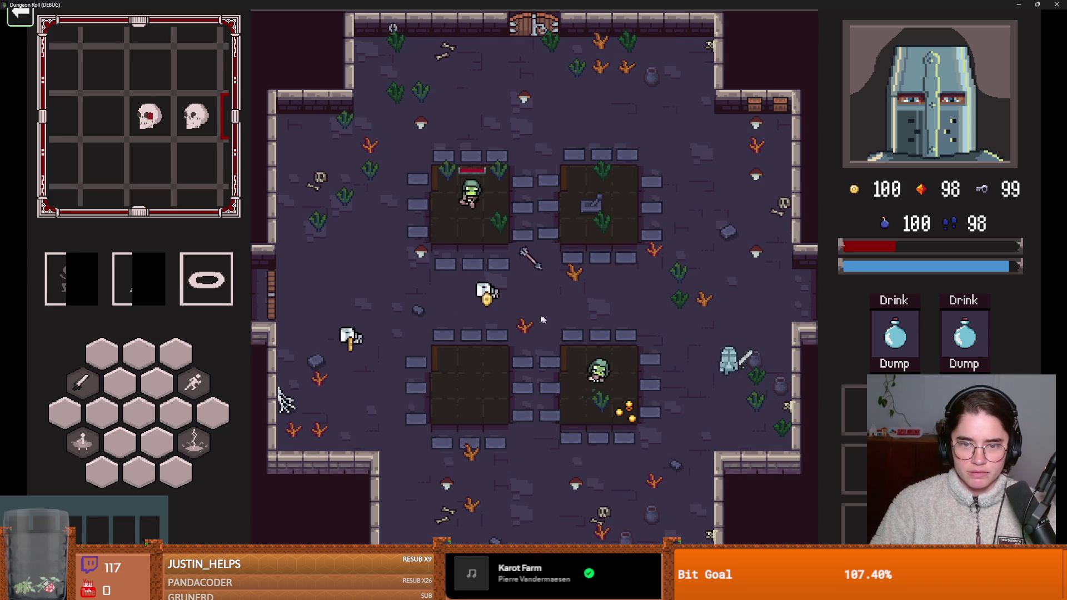
key(1)
click(485, 228)
click(478, 178)
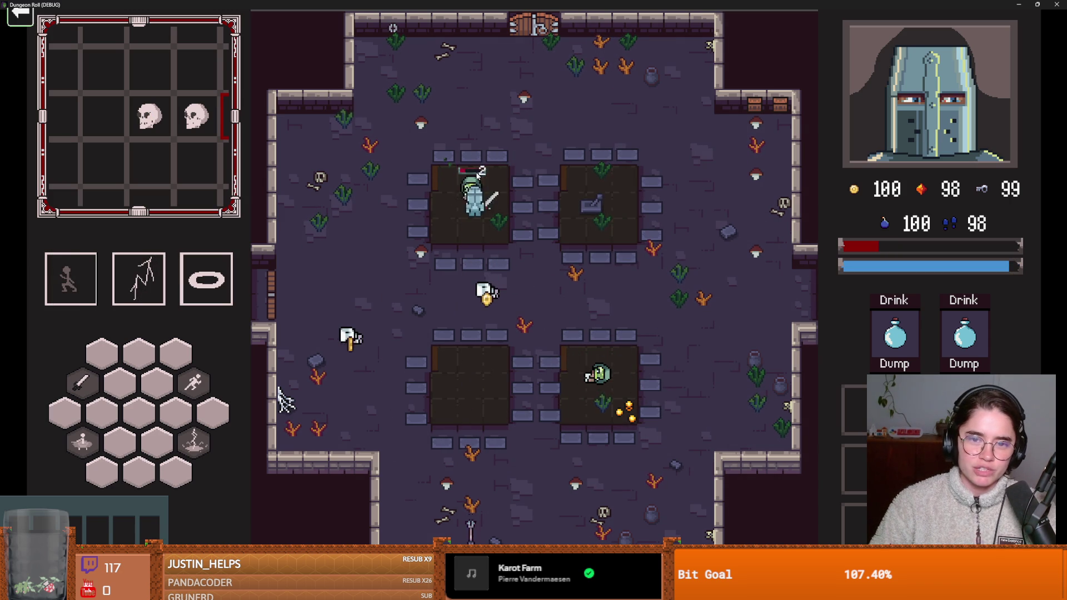
click(560, 209)
Step: Collect both coin bags for 102 gold, then pause the game
key(a)
key(s)
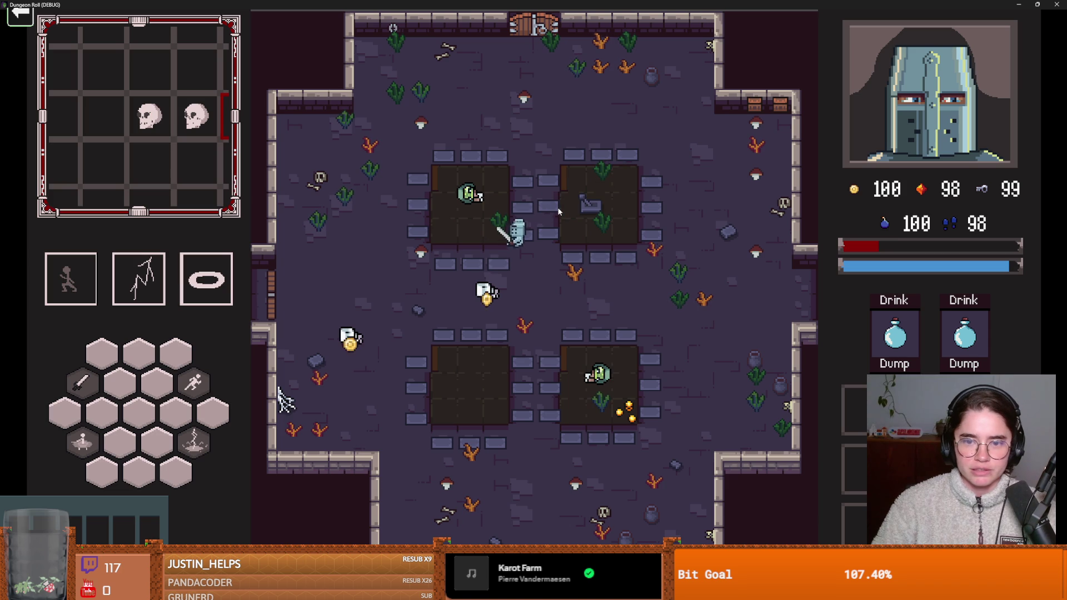
key(a)
key(s)
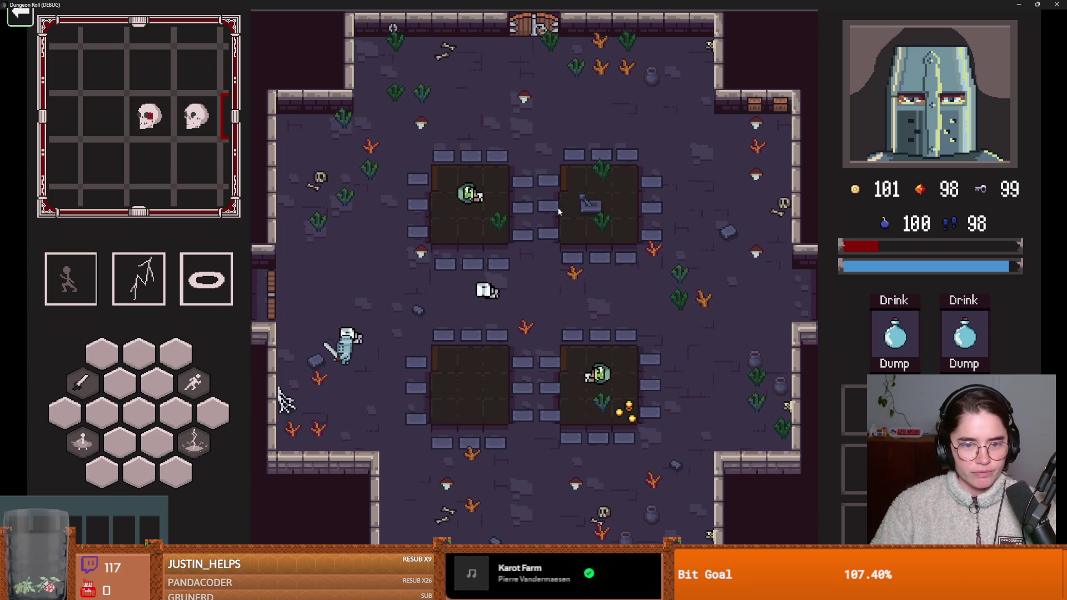
key(w)
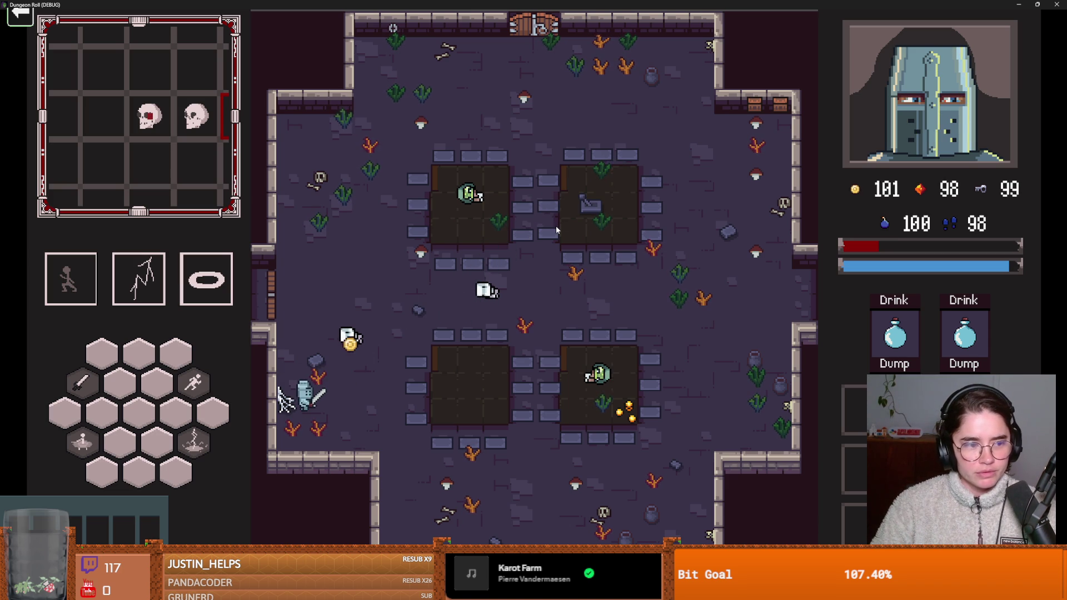
key(Escape)
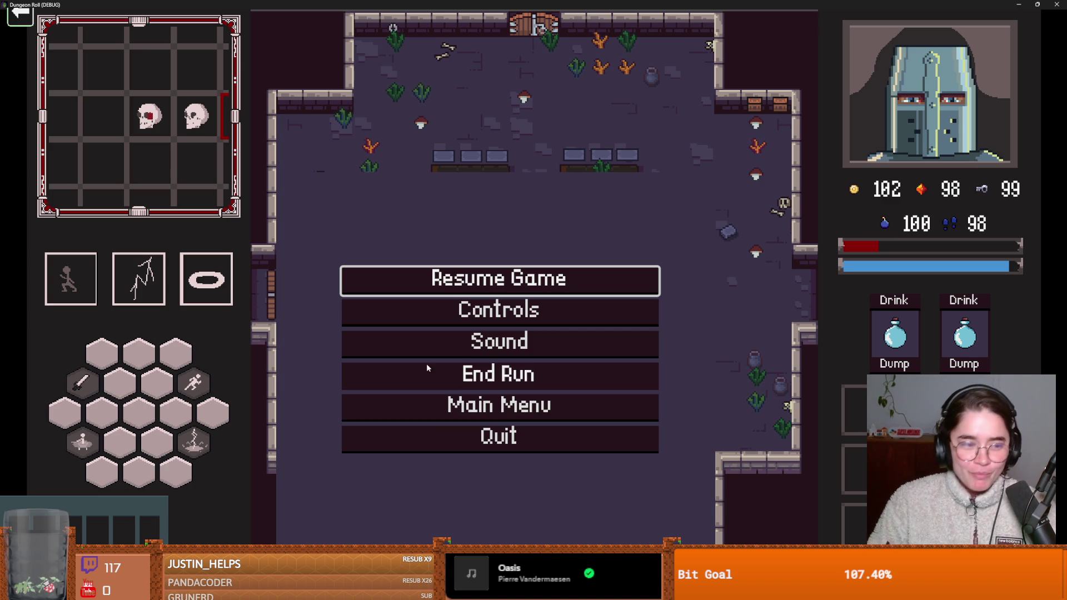
Step: Return to the title screen, take the game out of fullscreen and close it to stop debugging
click(518, 403)
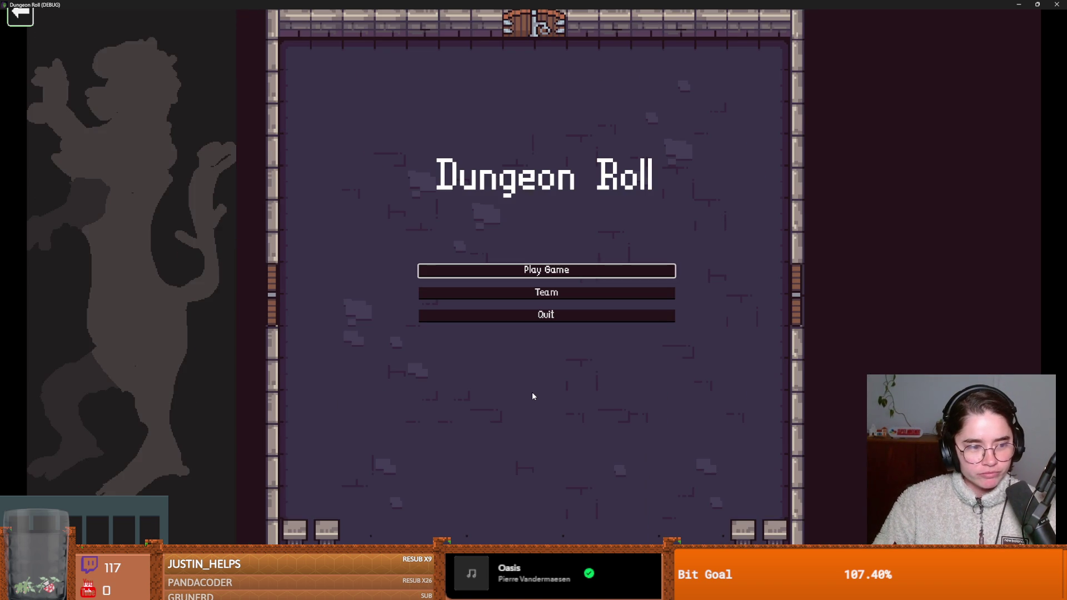
drag(473, 7, 448, 100)
click(658, 98)
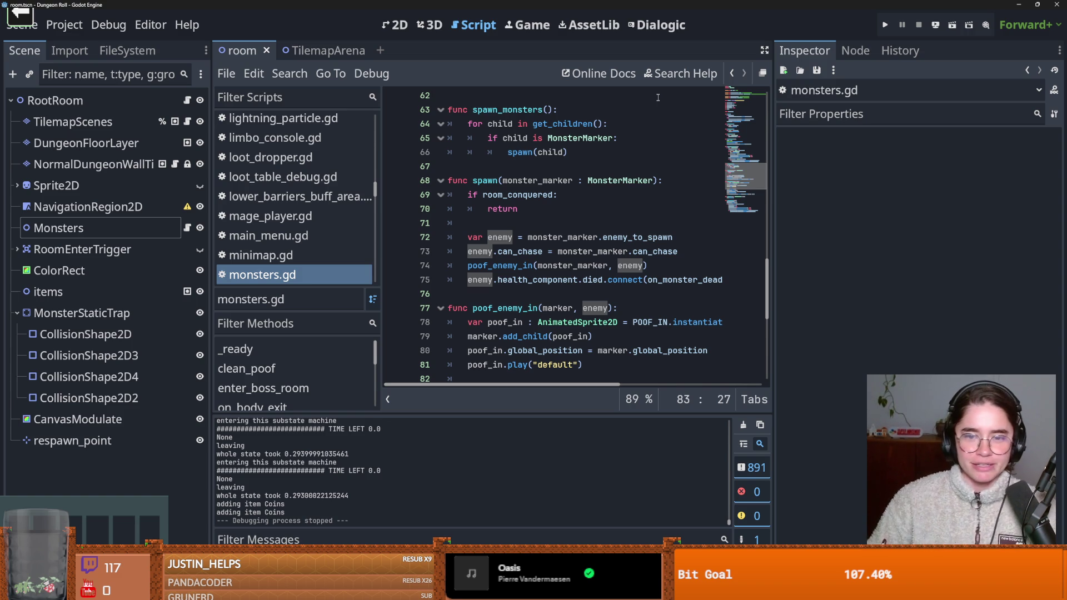
Step: Add 'if room_conquered: return' at the top of spawn() in monsters.gd and save
key(ctrl+s)
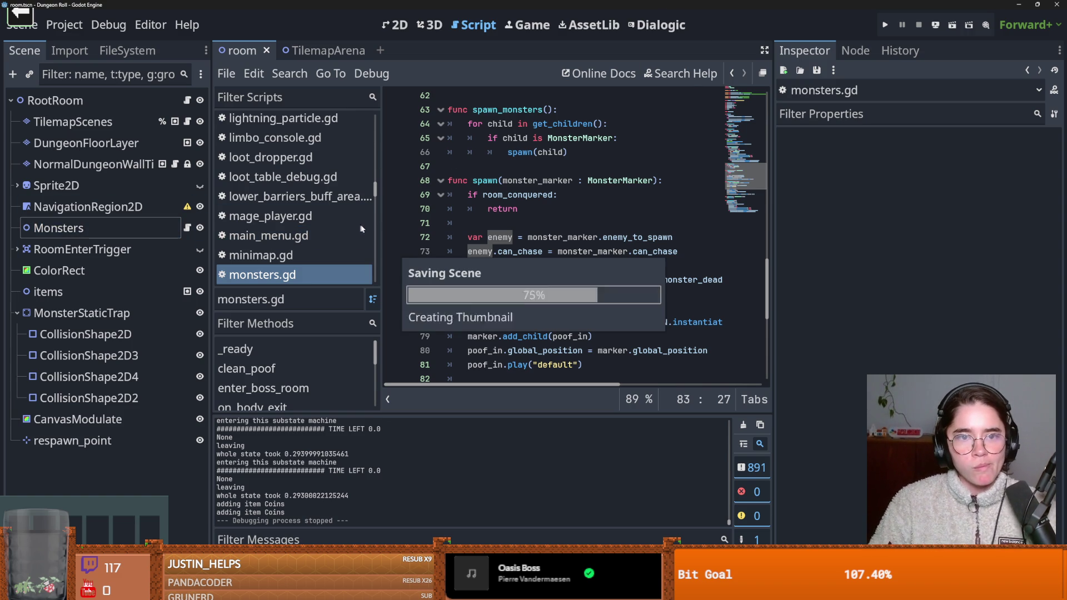
mouse_move(599, 325)
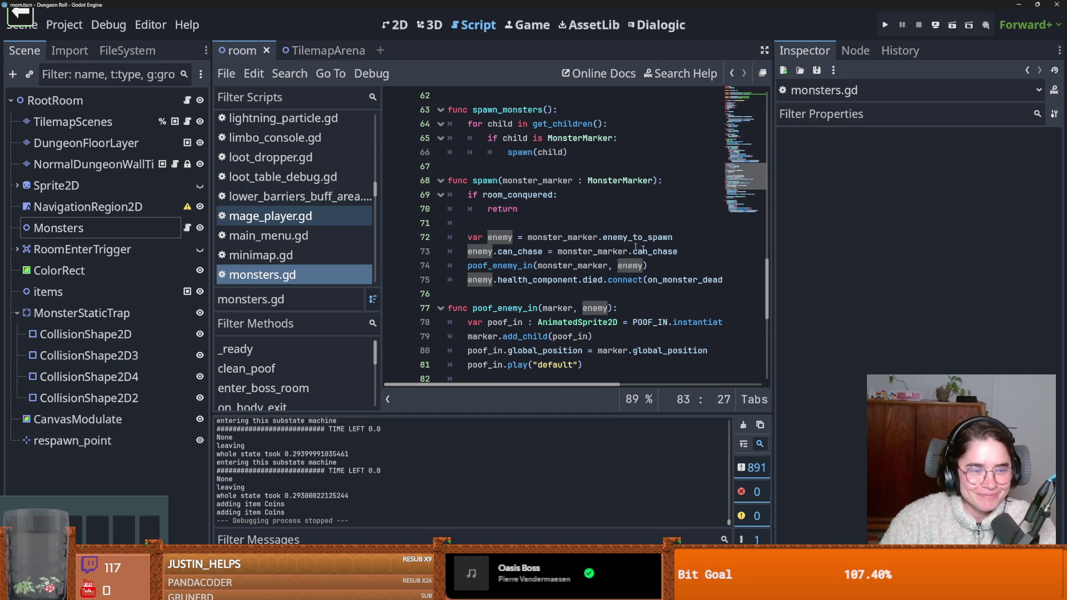
key(Up)
key(Up)
key(Up)
key(ctrl+s)
click(478, 220)
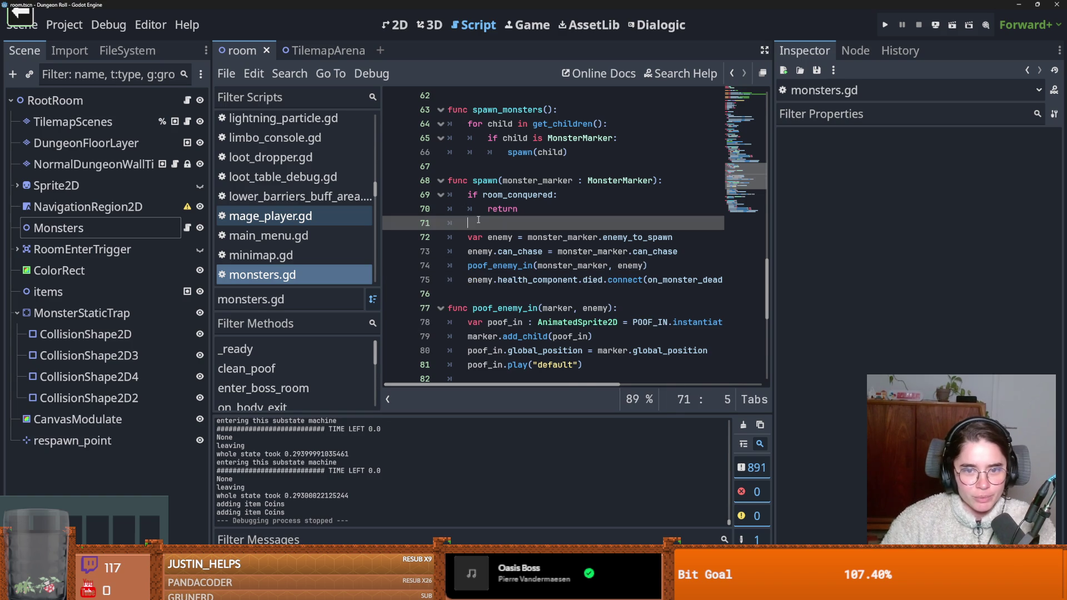
key(BackSpace)
key(ctrl+s)
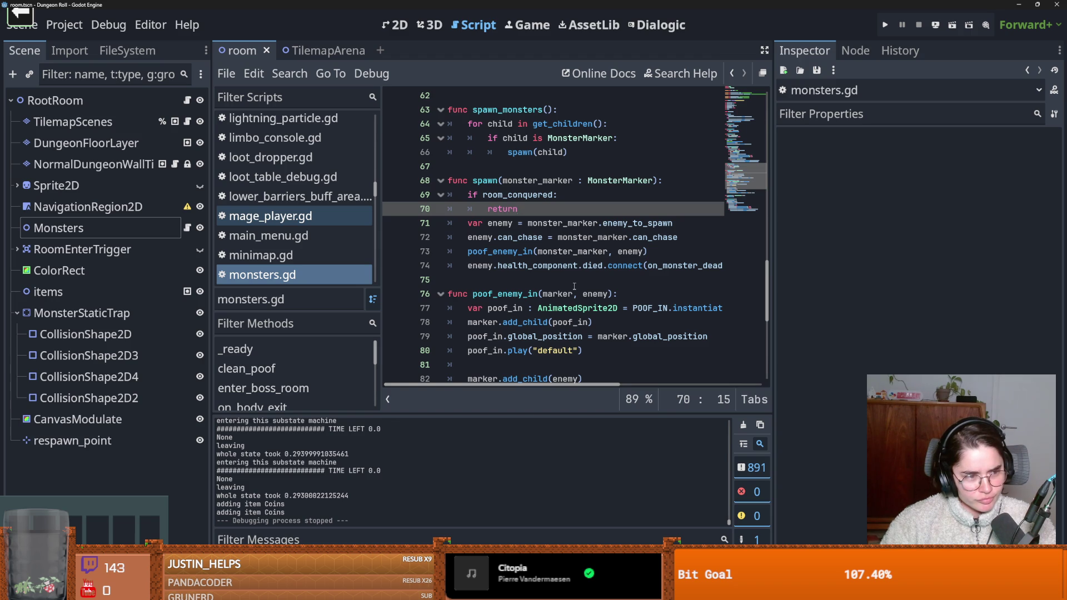
Step: Widen the script editor by dragging the Inspector and Scene dock splitters inward
click(535, 269)
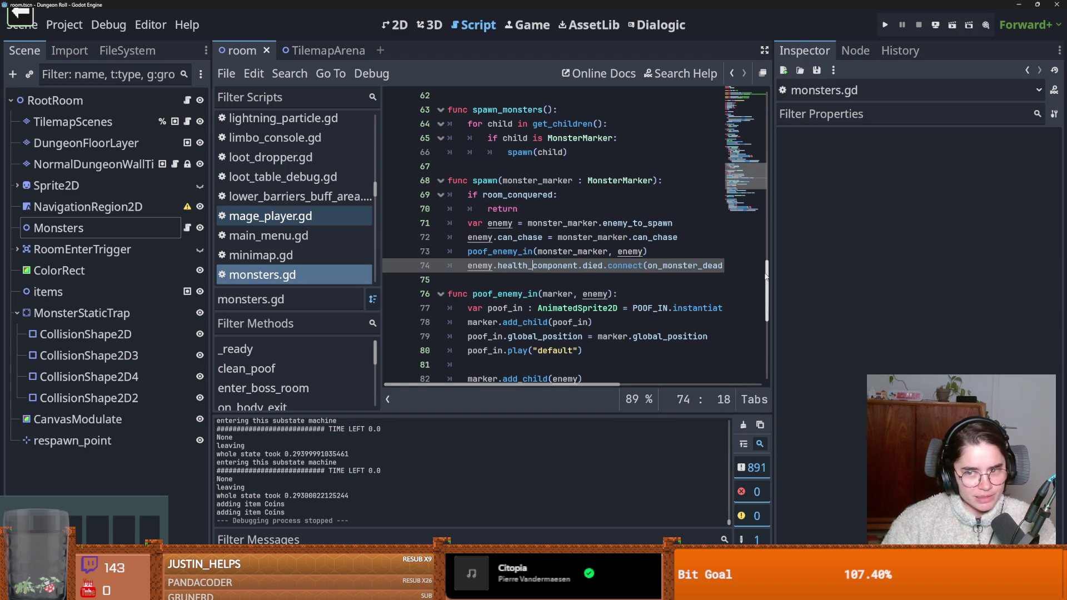
drag(772, 274, 867, 290)
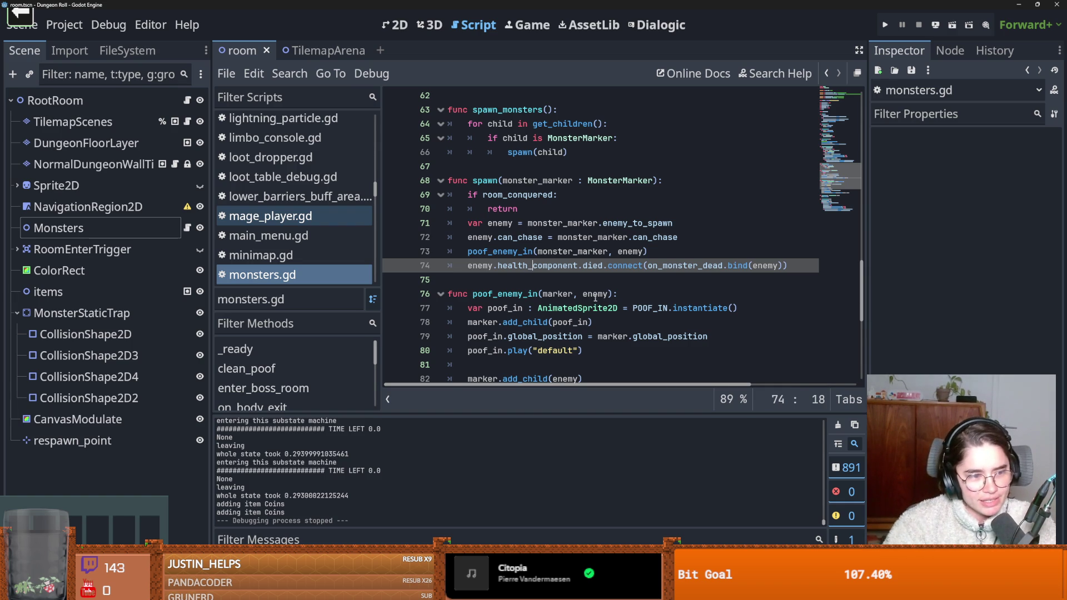
key(Down)
drag(867, 304, 967, 305)
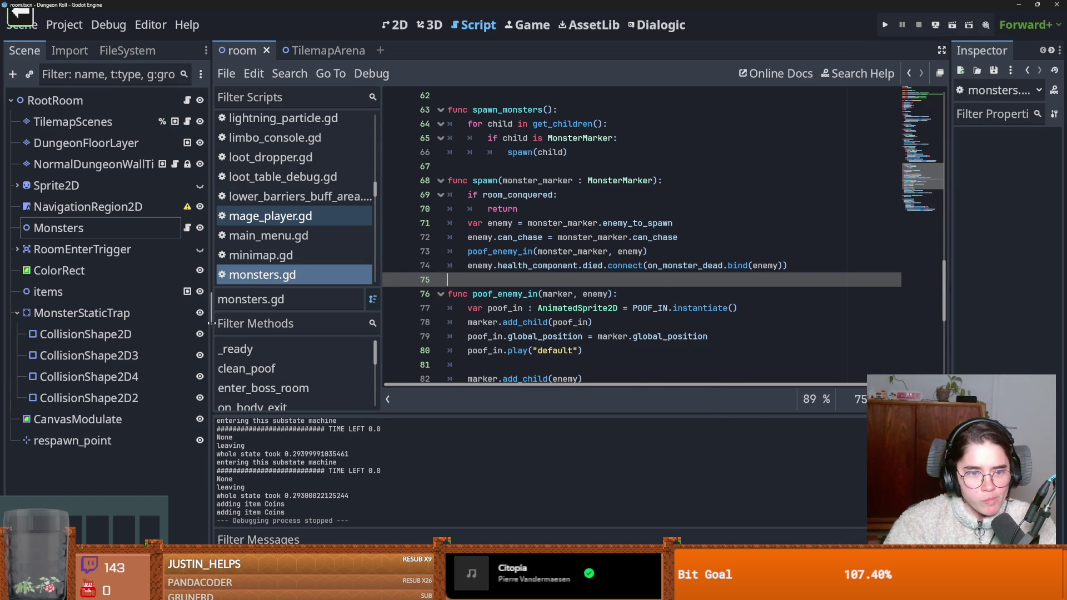
drag(211, 323, 134, 323)
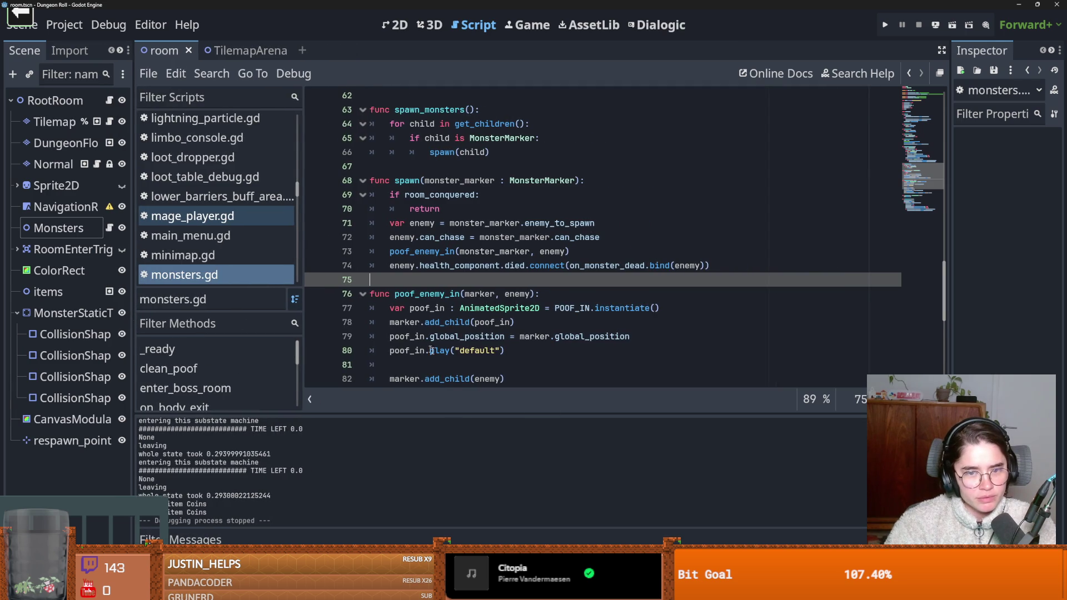
scroll(425, 343, down, 1)
Step: Save the scene while reviewing poof_enemy_in and the code around line 75
click(422, 265)
key(ctrl+s)
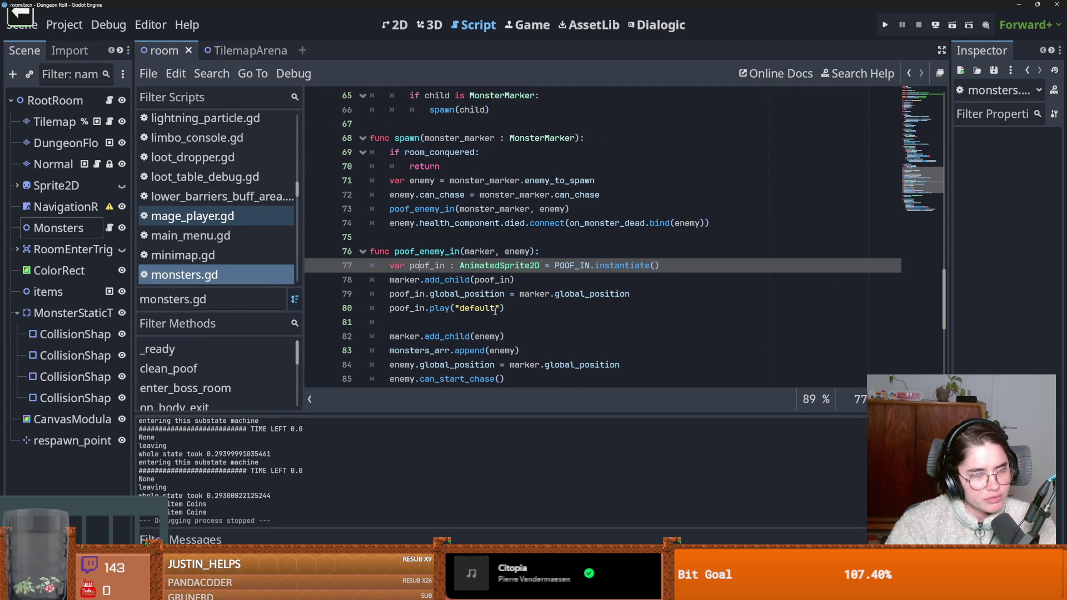
scroll(485, 327, up, 5)
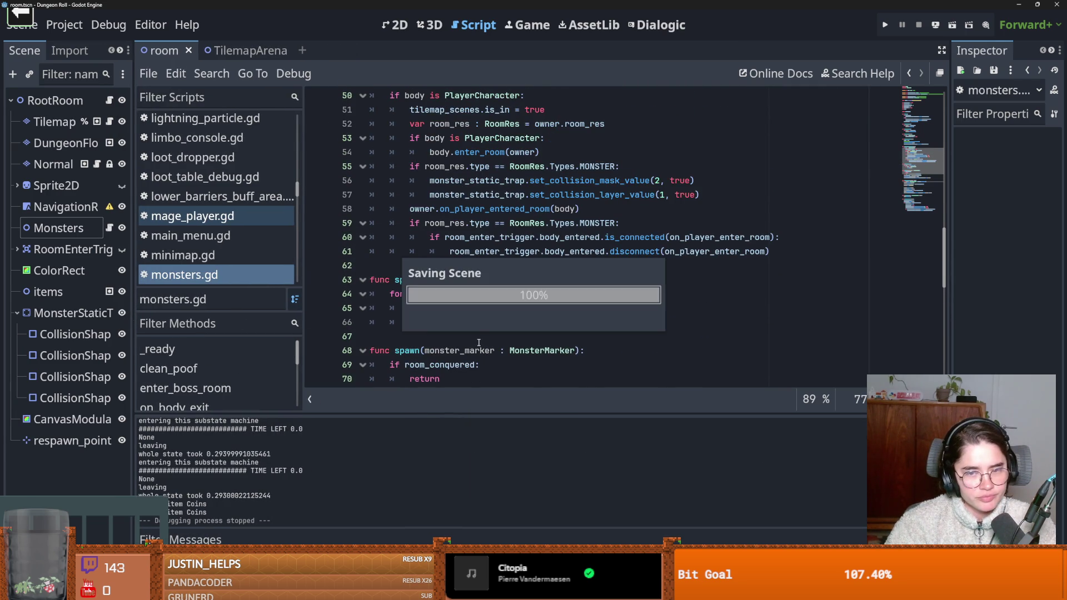
scroll(504, 341, down, 3)
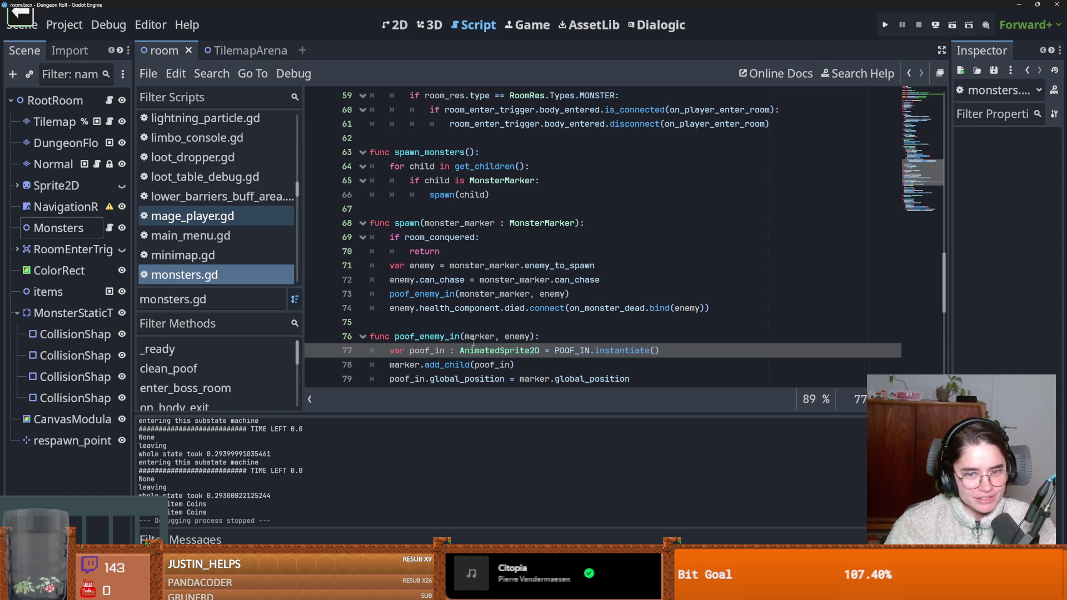
click(487, 324)
scroll(500, 334, down, 3)
key(ctrl+s)
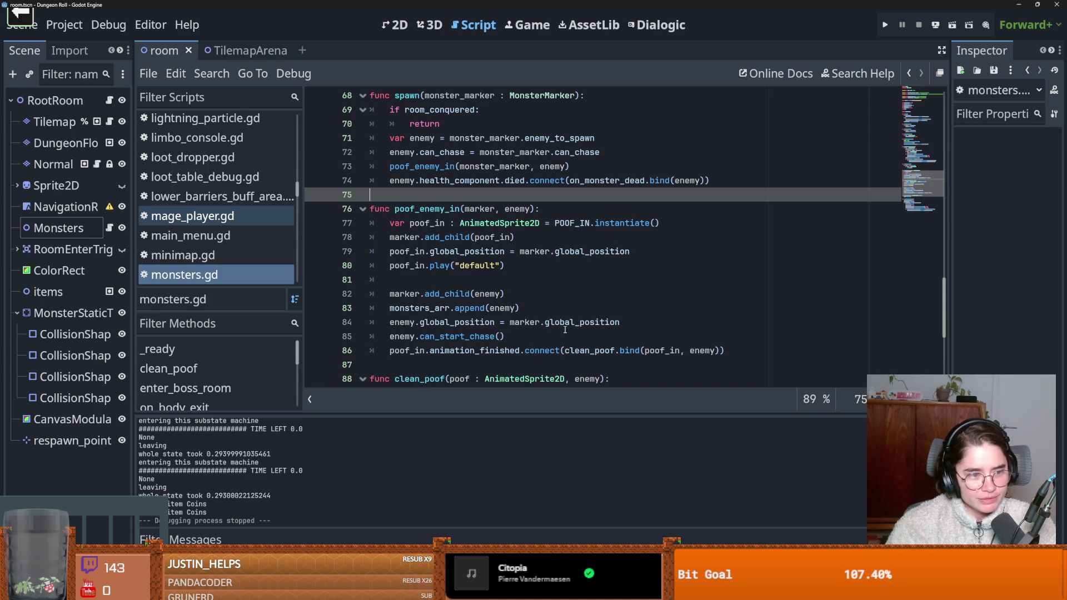
Step: Jump from the boss room connection to on_player_enter_room, read it, then switch to the browser's Bluesky post
click(545, 280)
scroll(542, 334, up, 5)
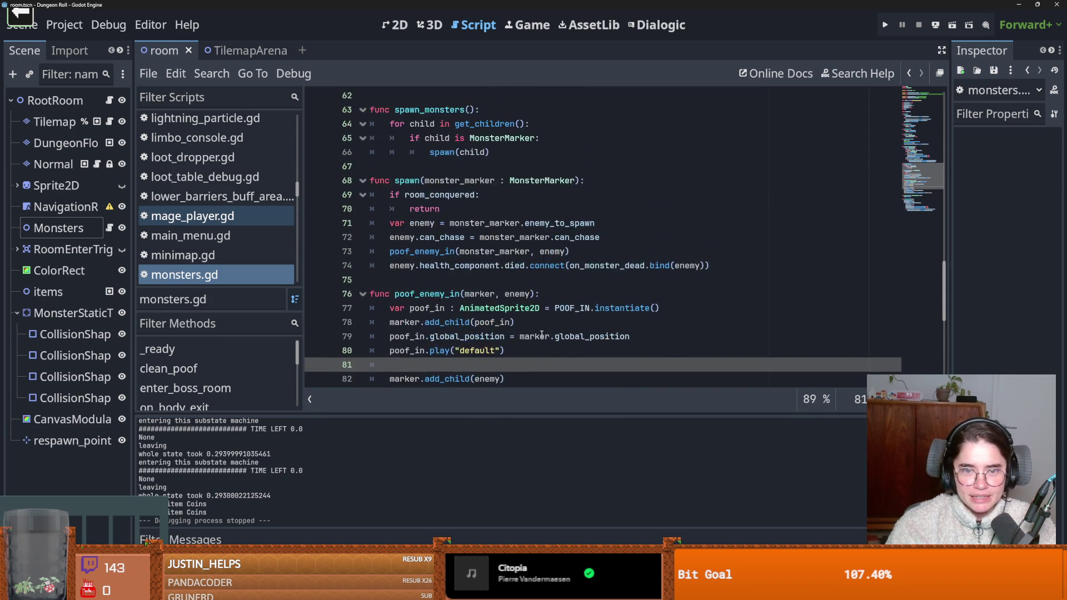
scroll(541, 334, up, 9)
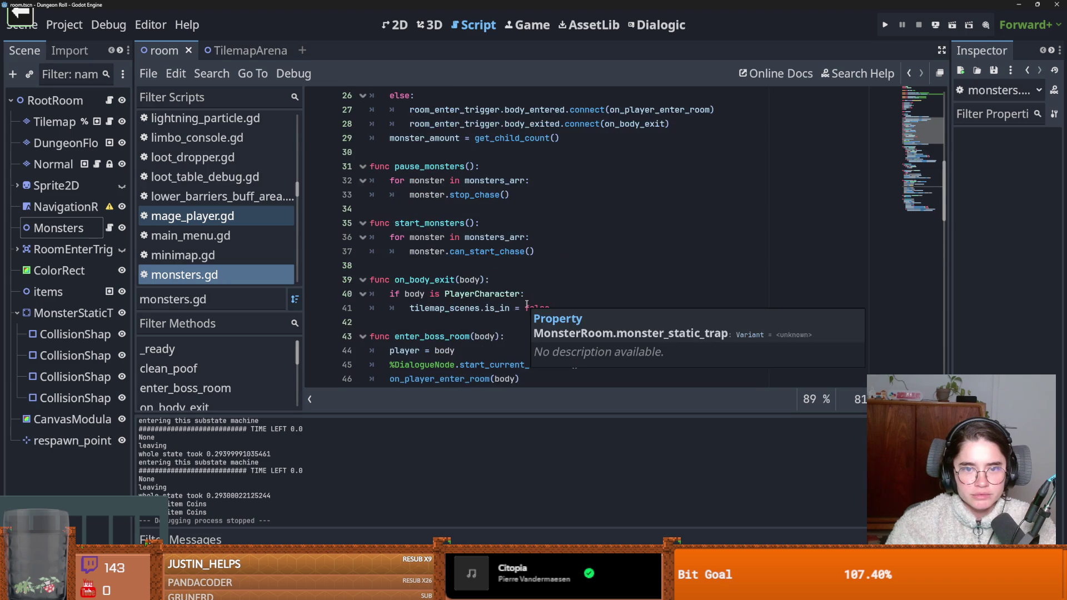
scroll(460, 288, up, 4)
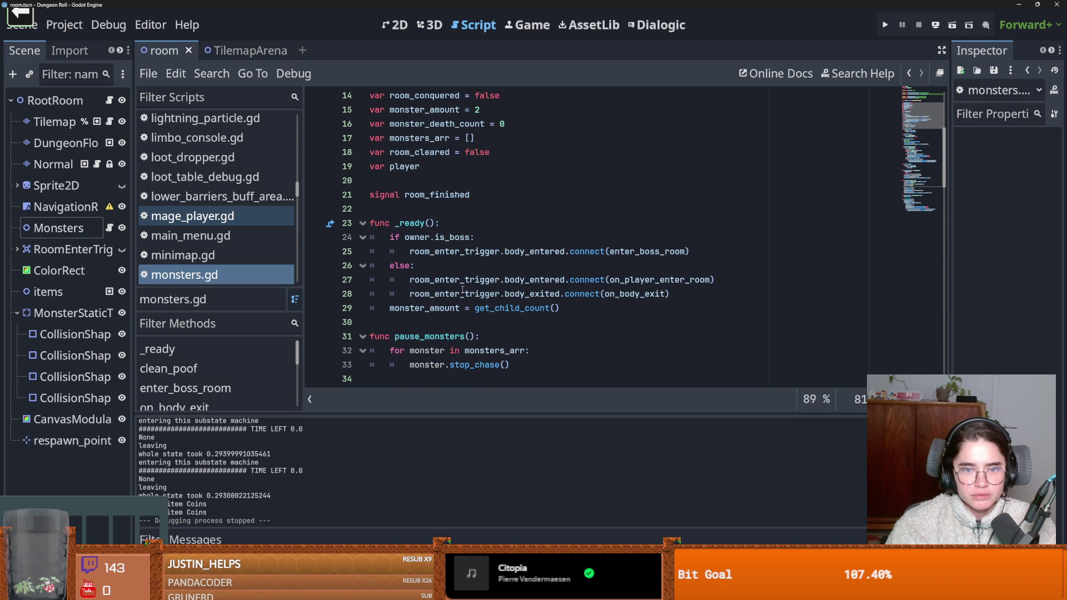
click(500, 249)
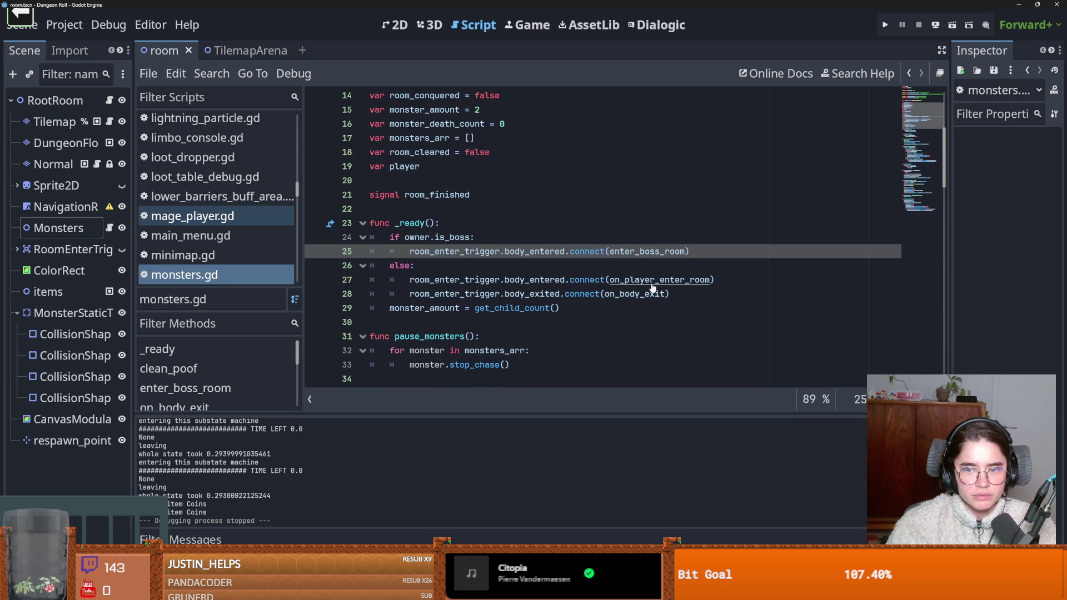
ctrl+click(650, 283)
scroll(483, 257, down, 1)
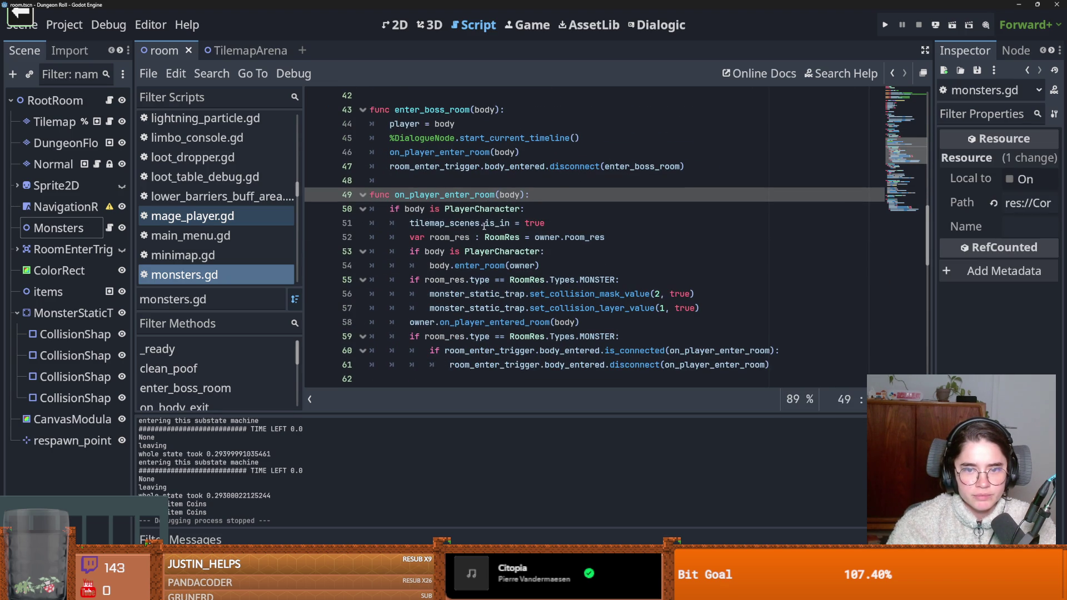
scroll(479, 228, down, 1)
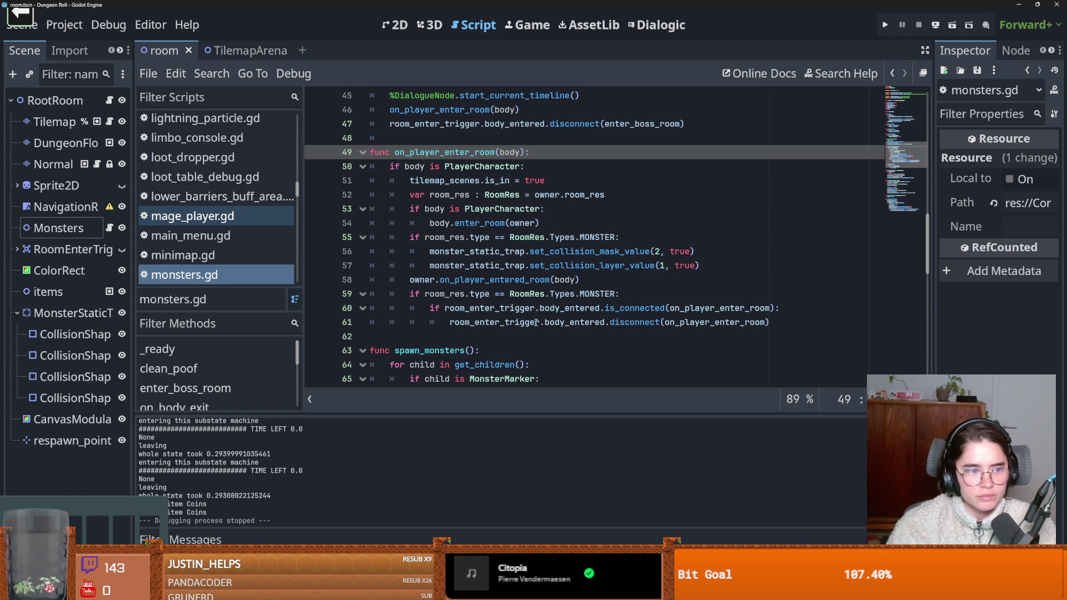
scroll(536, 322, down, 7)
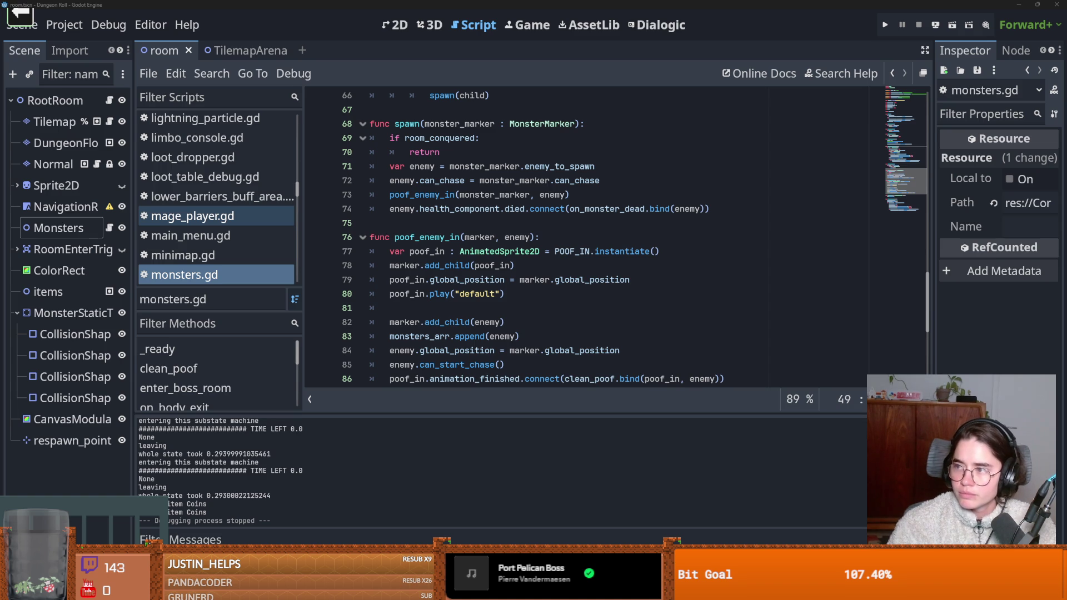
key(Print)
key(alt+Tab)
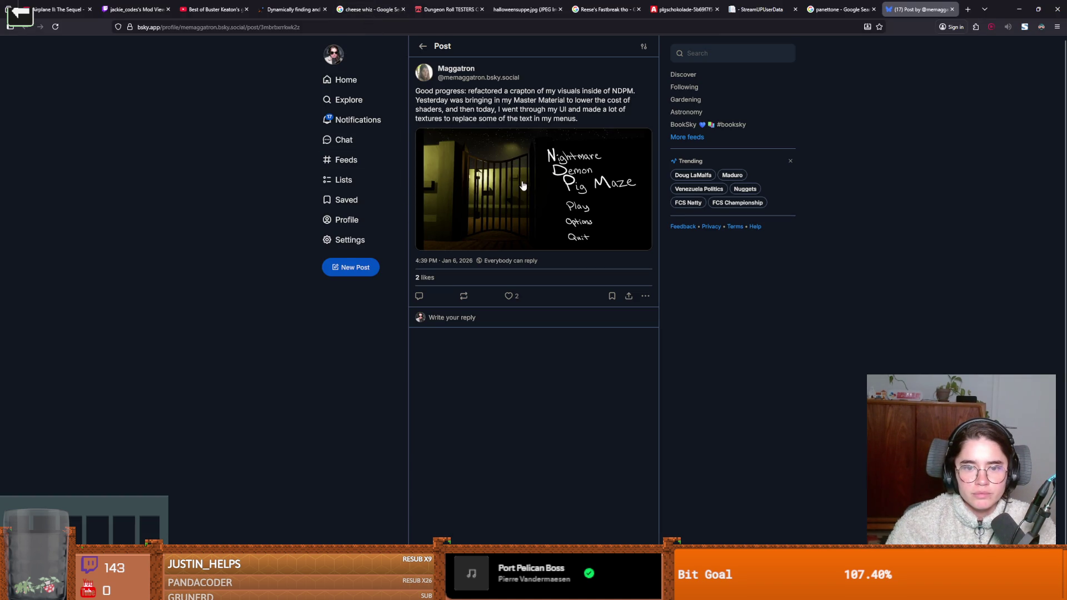
Step: View the Nightmare Demon Pig Maze menu screenshot and the pig monster image full-size, then return to Godot
click(532, 189)
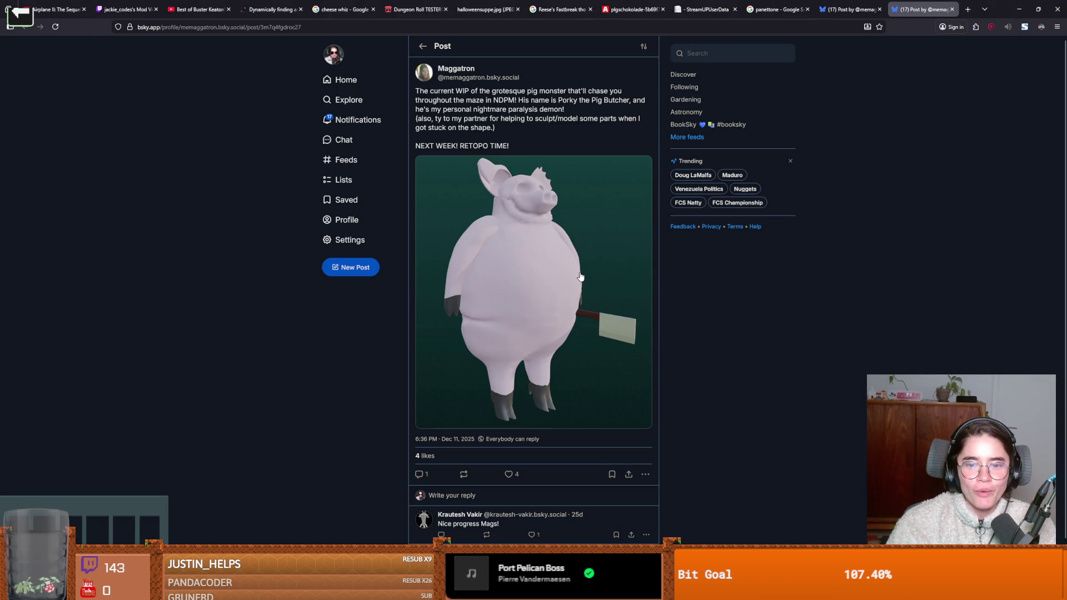
click(580, 276)
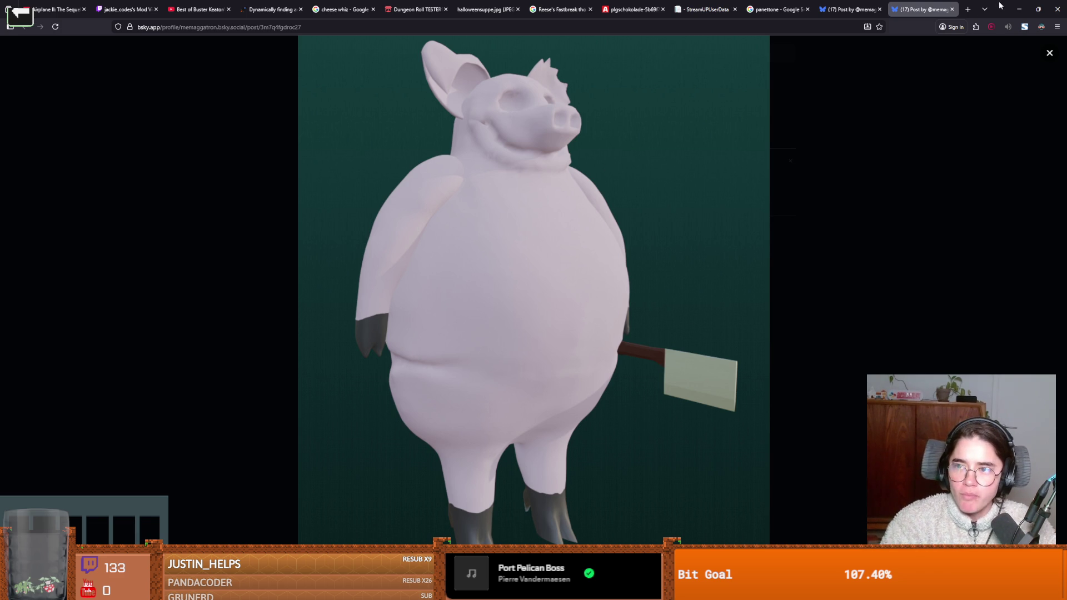
key(alt+Tab)
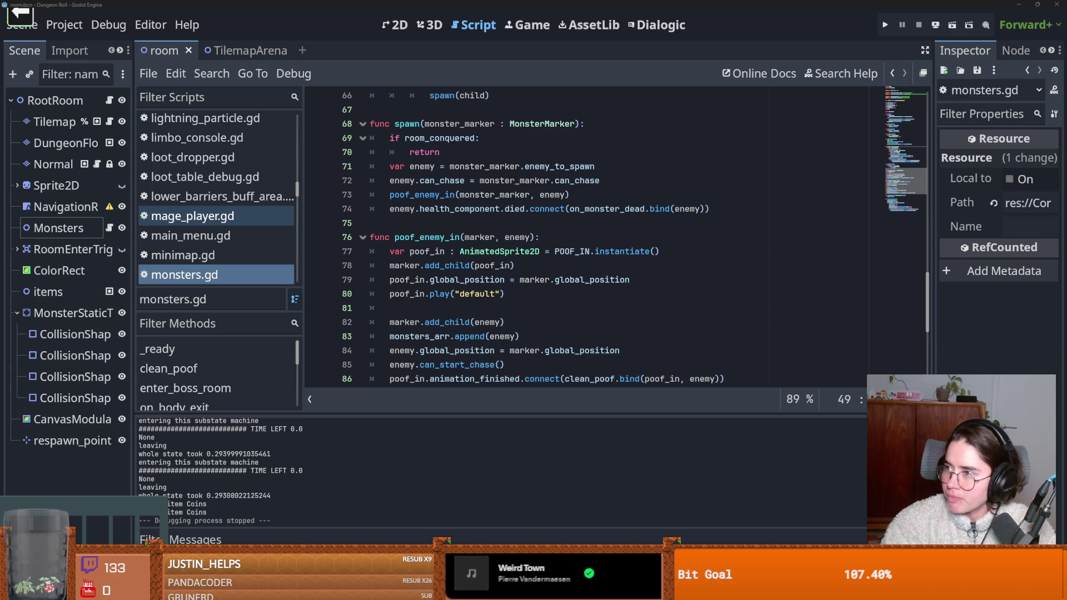
click(562, 182)
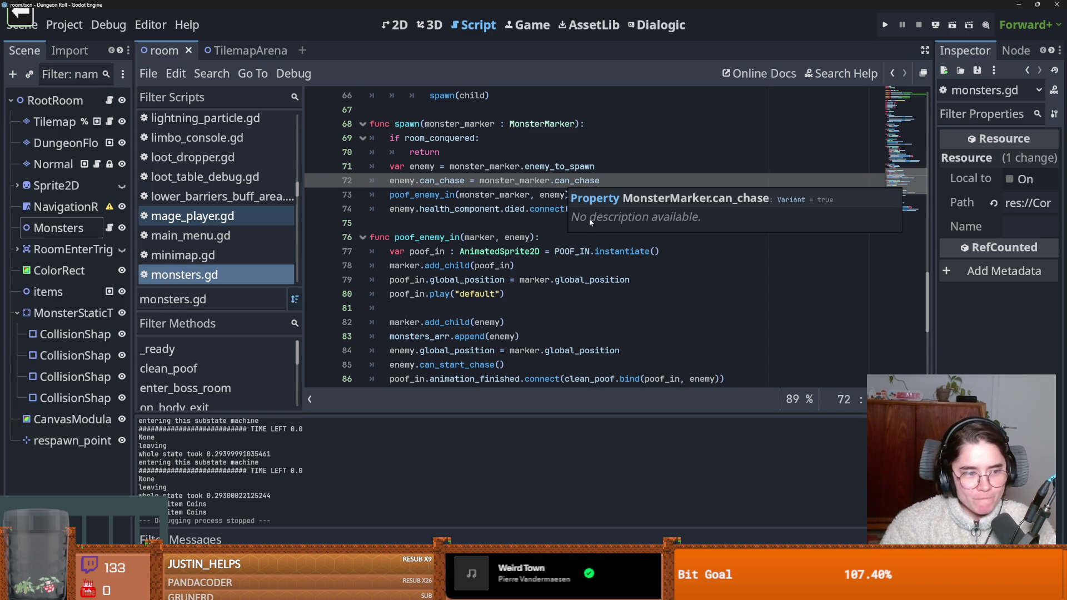
click(548, 280)
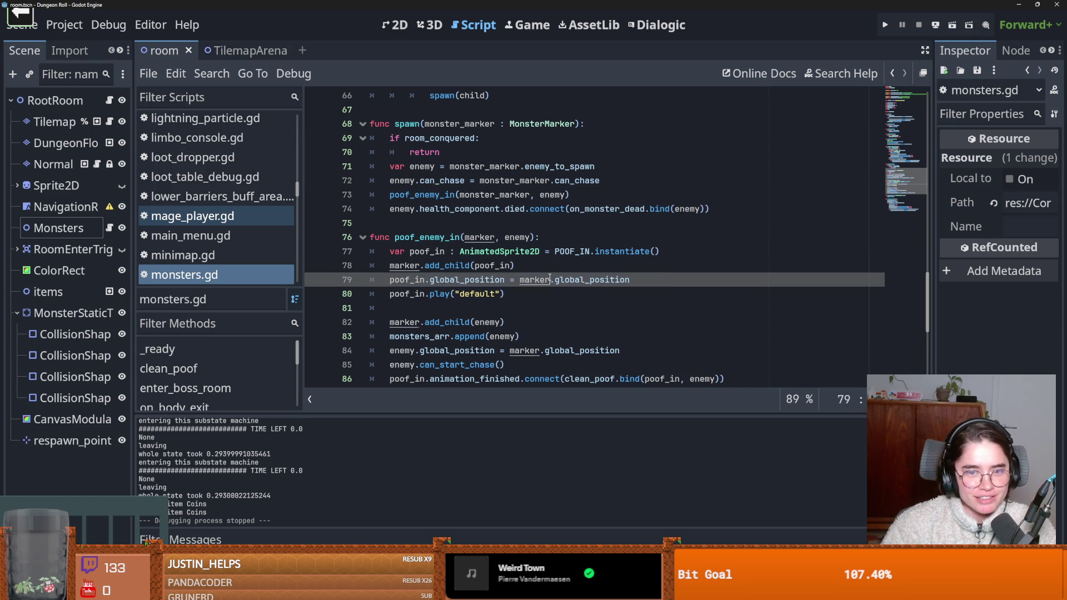
click(455, 223)
key(ctrl+s)
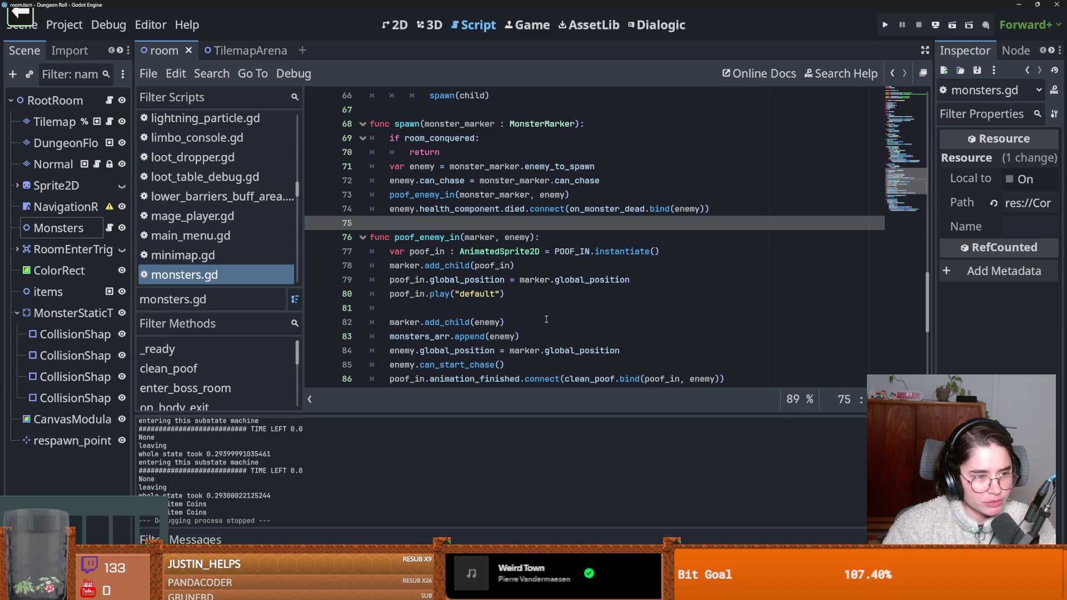
click(491, 266)
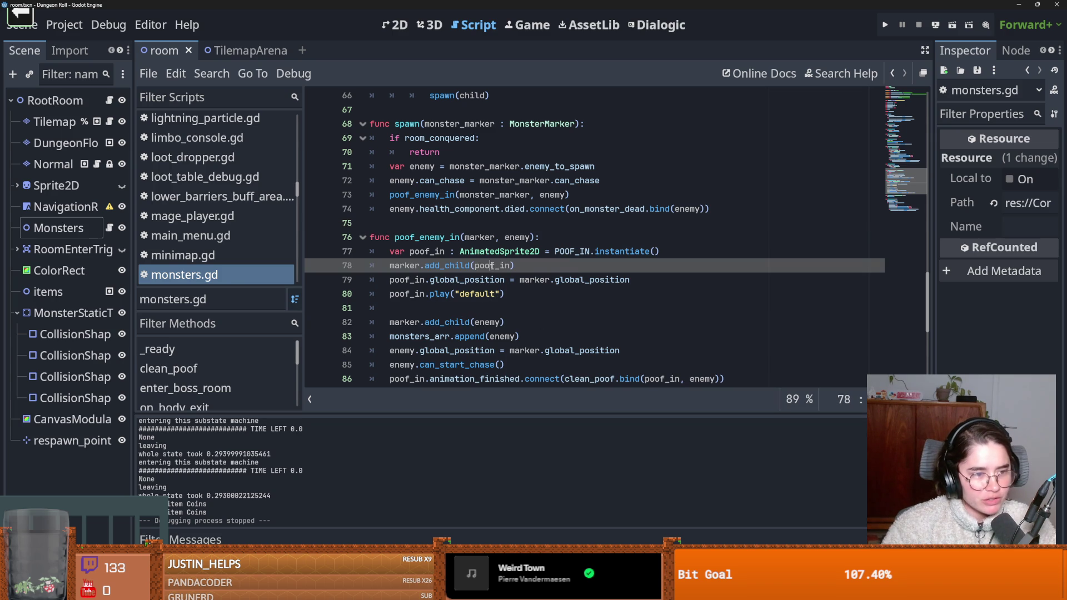
click(456, 307)
key(ctrl+s)
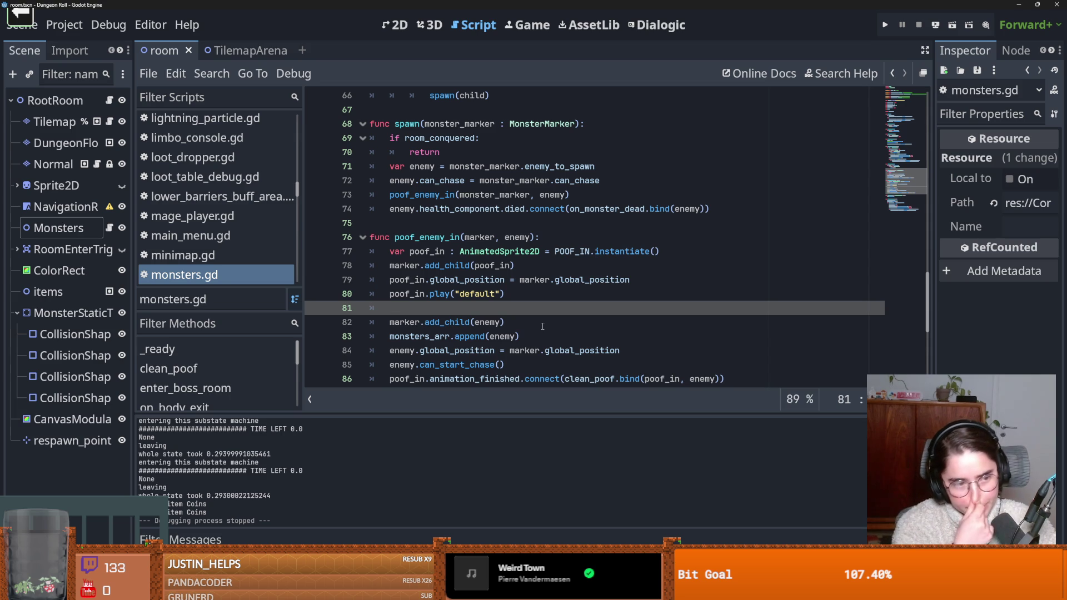
click(524, 322)
key(ctrl+s)
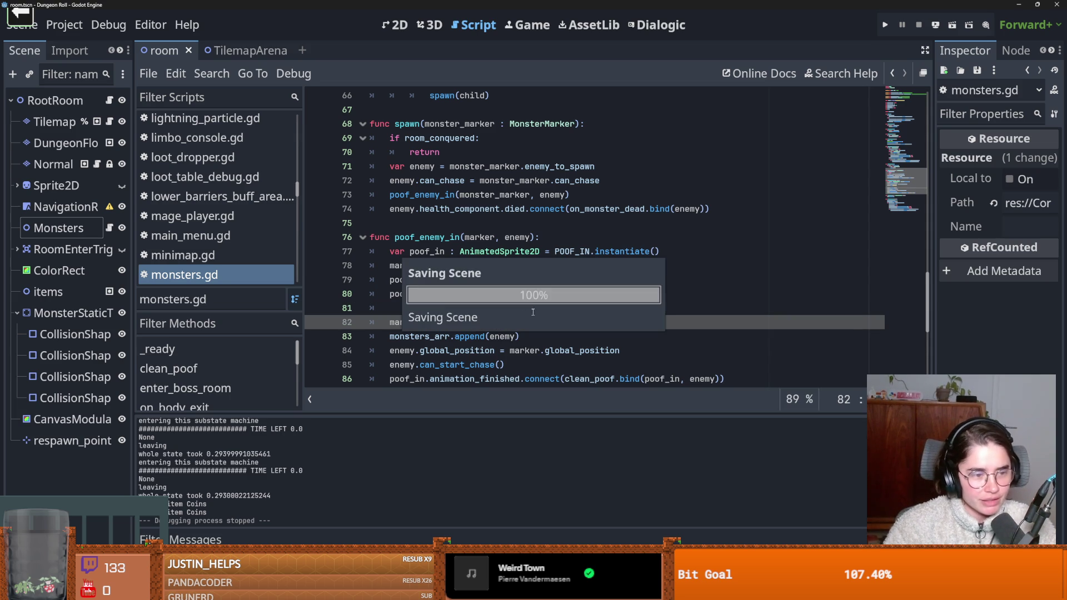
click(446, 227)
key(ctrl+s)
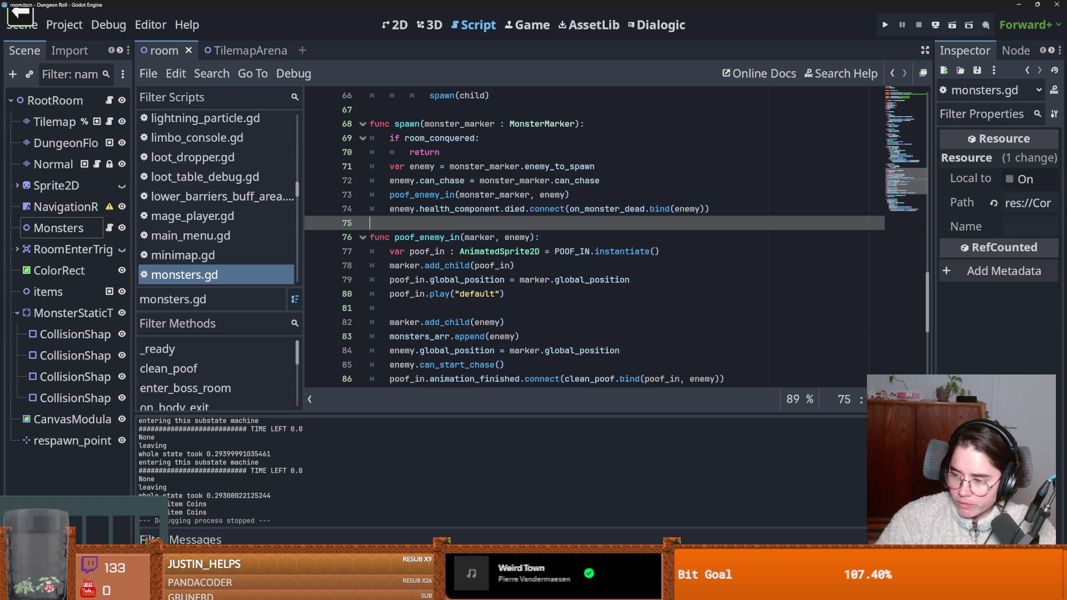
Step: Scroll up in monsters.gd from the poof_in declaration at line 77 to line 51
click(462, 257)
scroll(487, 287, up, 1)
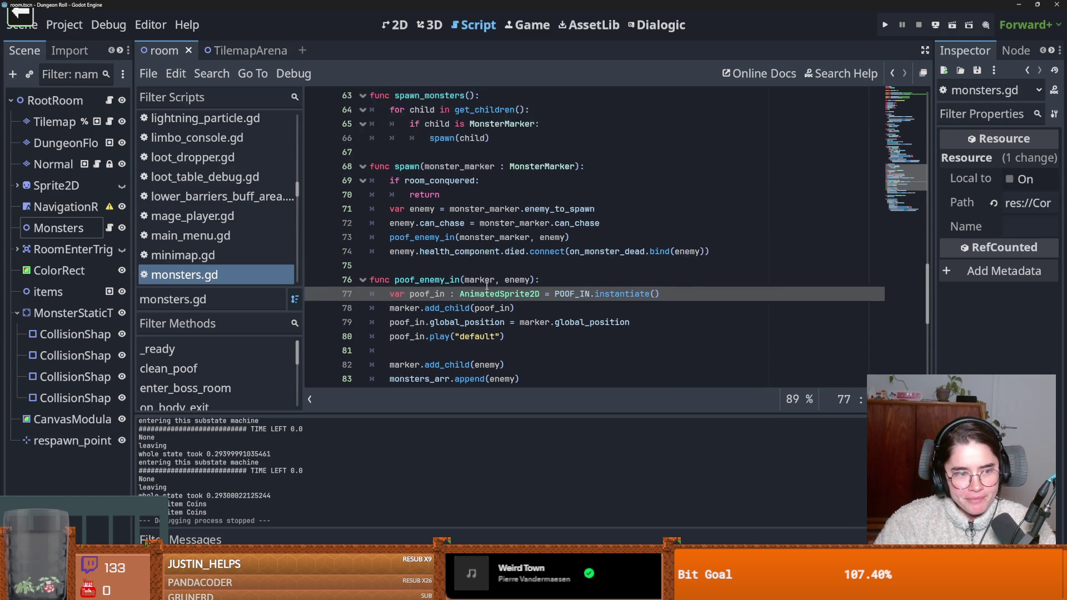
scroll(487, 286, up, 2)
key(Up)
key(Up)
key(Up)
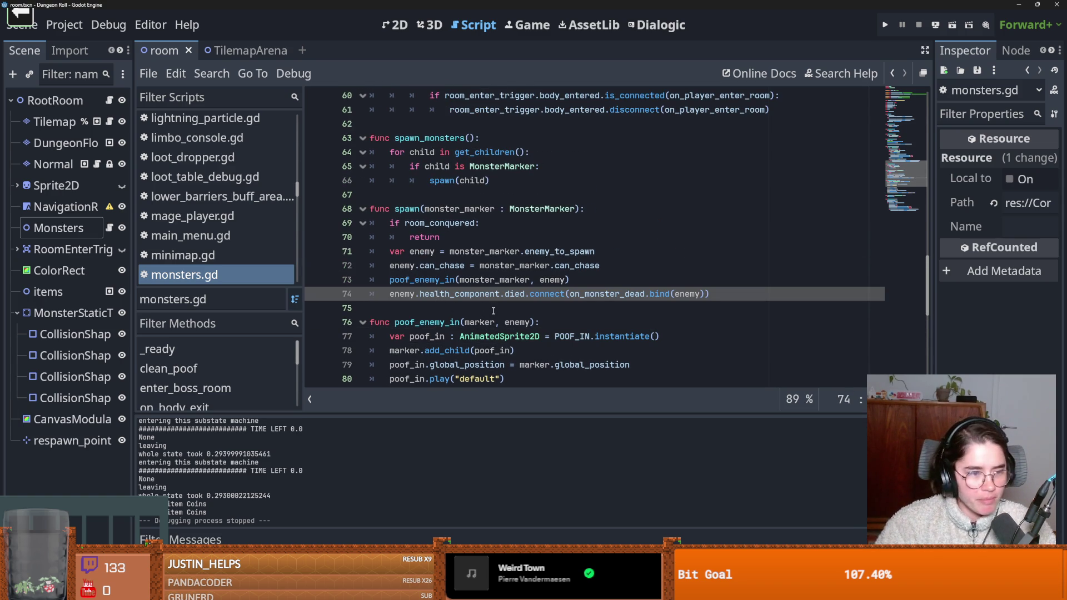
scroll(493, 311, up, 5)
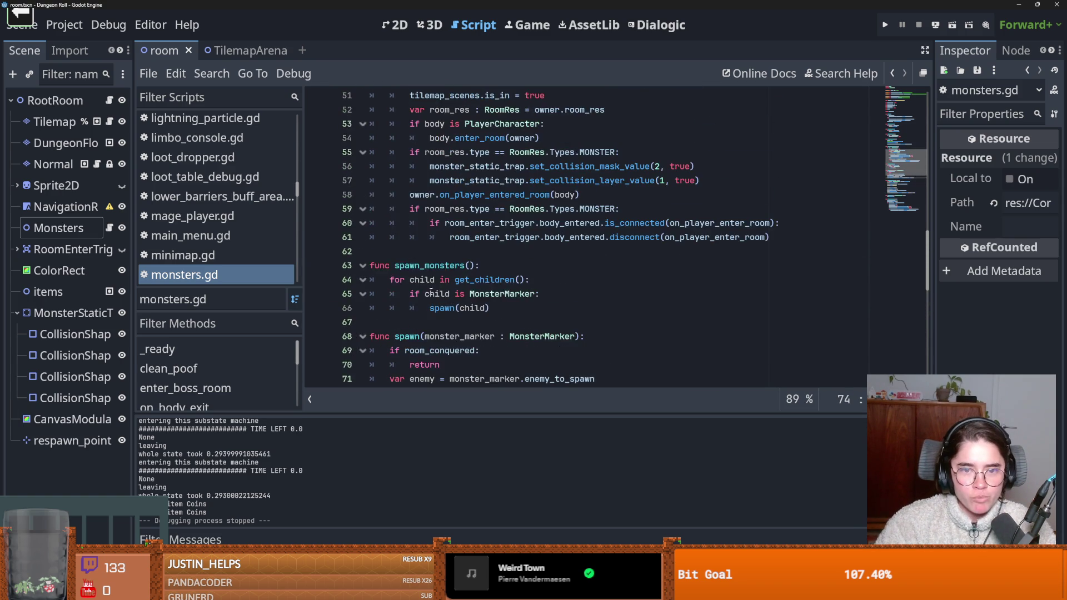
scroll(493, 303, up, 1)
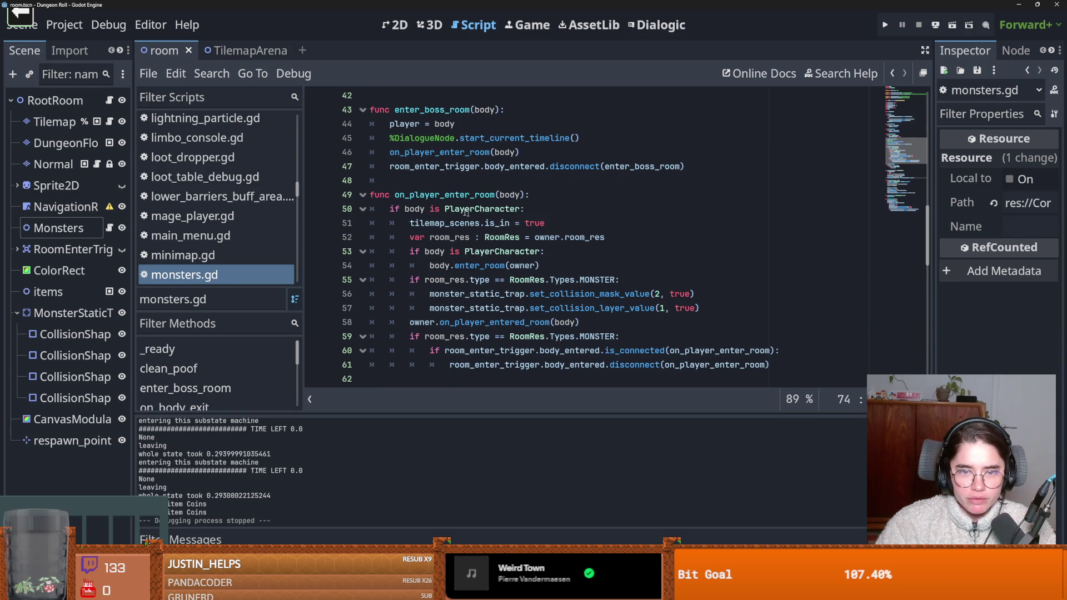
drag(479, 222, 429, 223)
click(504, 223)
scroll(485, 237, down, 1)
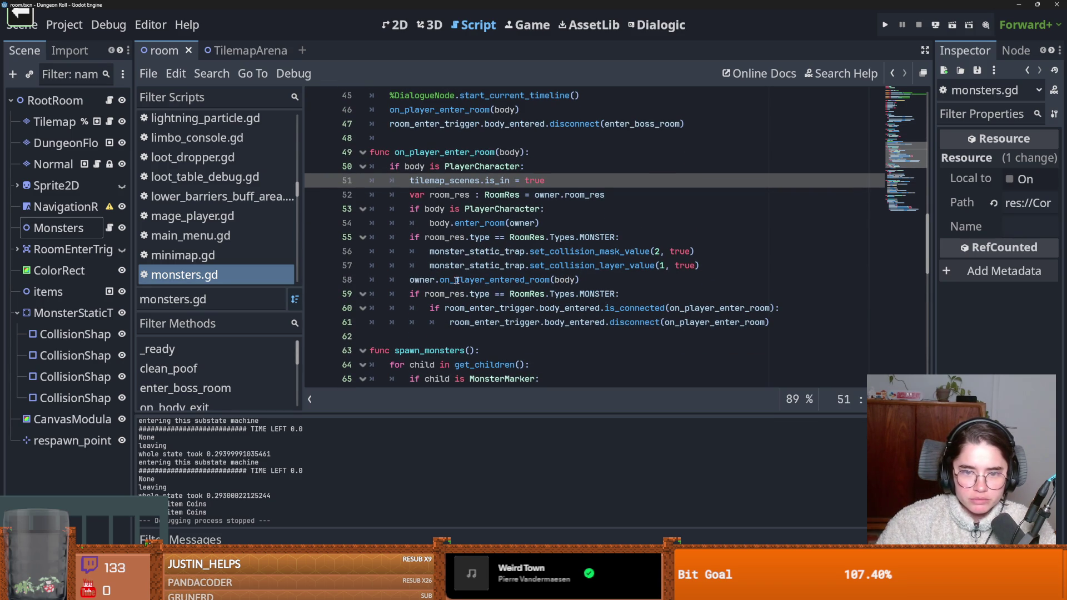
scroll(462, 245, up, 2)
Step: Select the on_player_enter_room function name, then jump to the end of the script
double_click(451, 237)
scroll(461, 250, up, 4)
scroll(489, 272, down, 4)
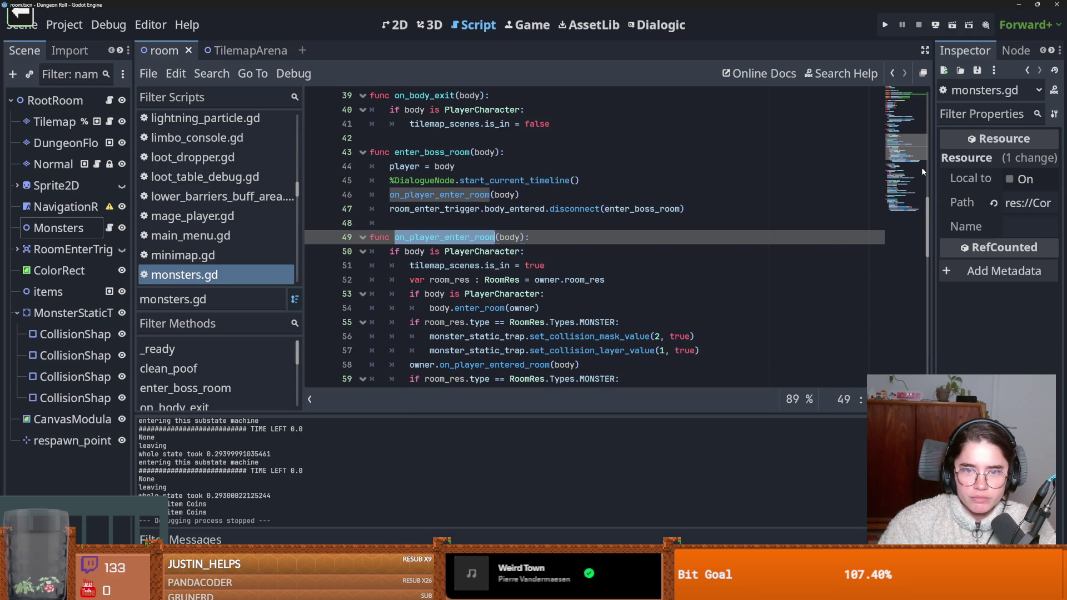
click(915, 359)
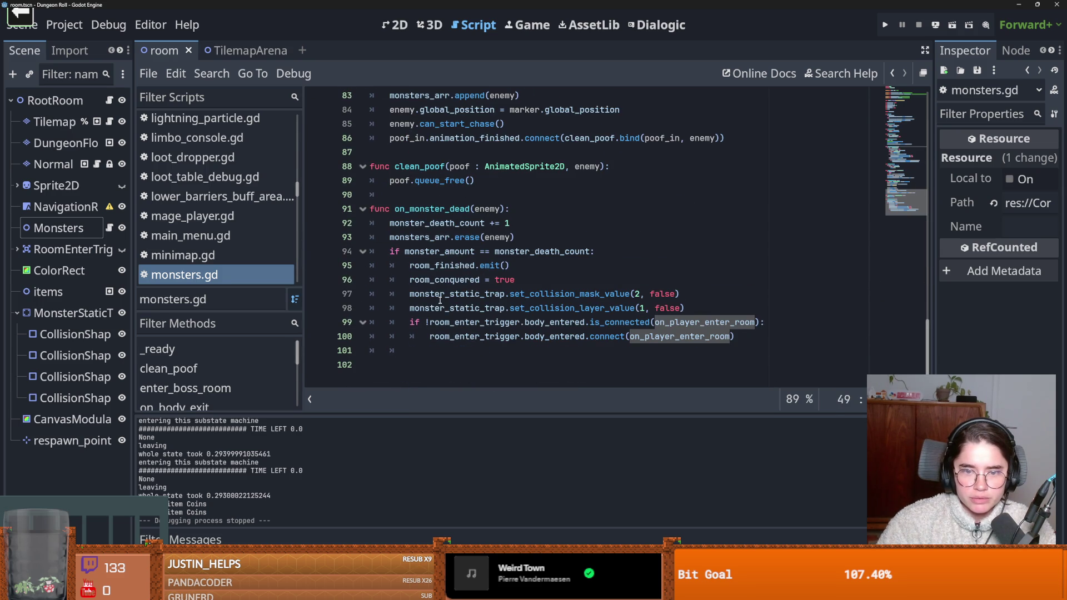
Step: Find room_conquered from line 96 and step through three matches
double_click(441, 282)
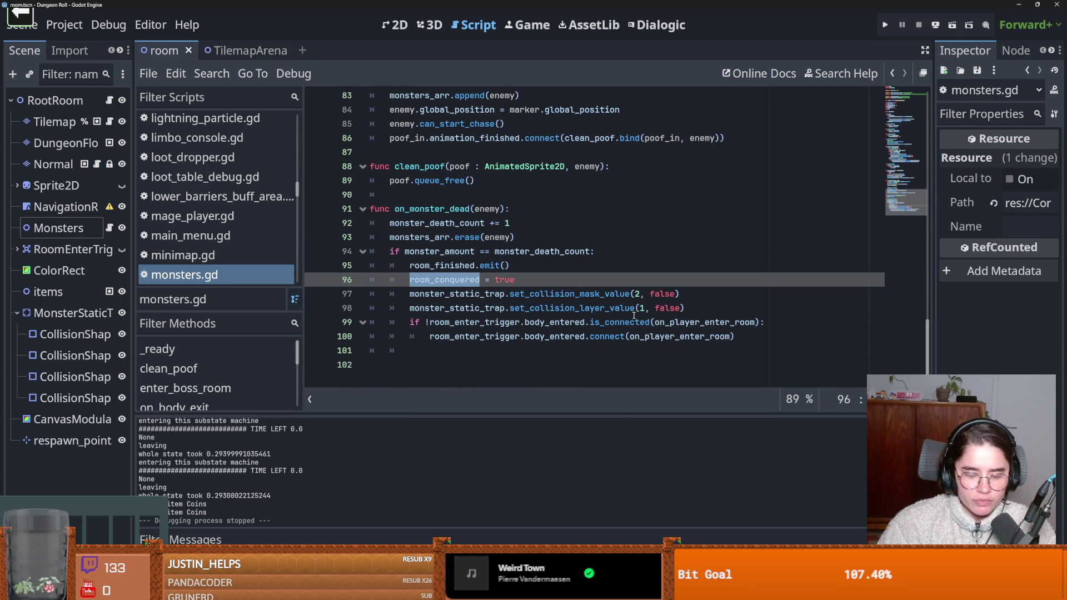
key(ctrl+f)
key(Return)
key(Return)
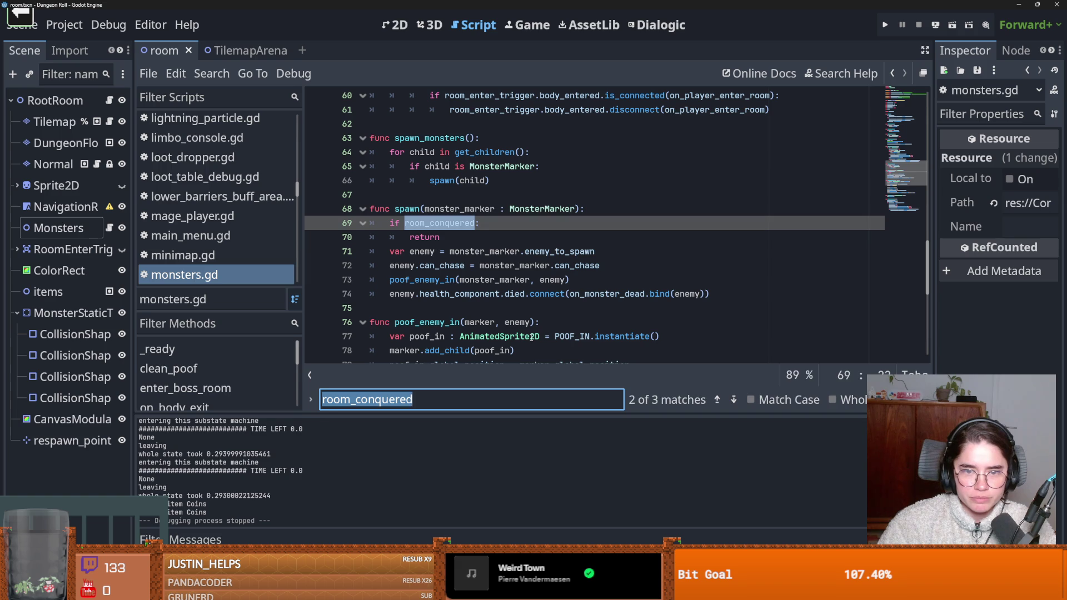
key(Return)
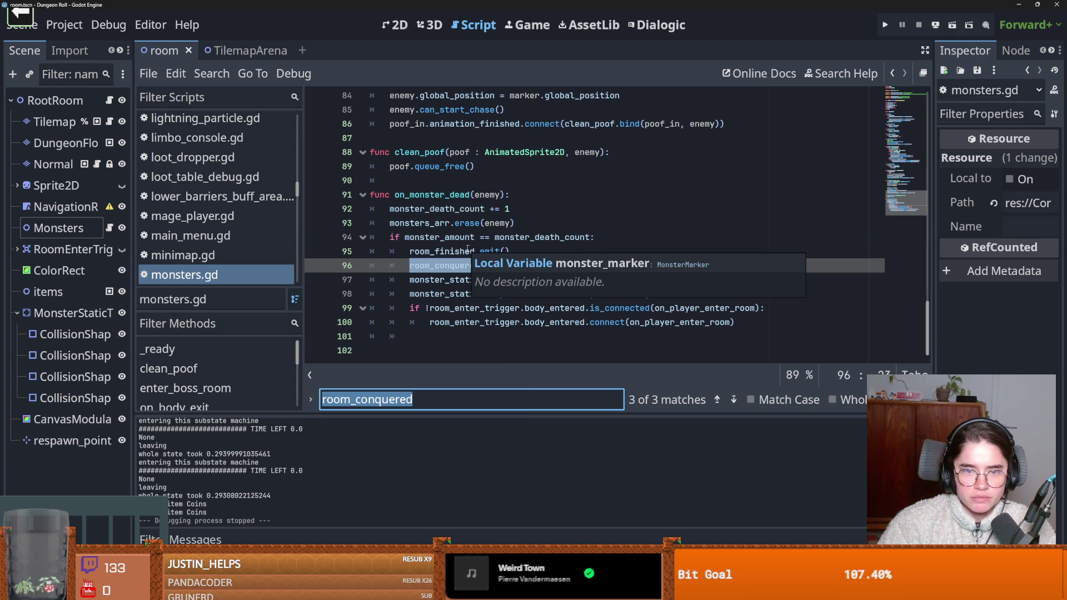
key(Return)
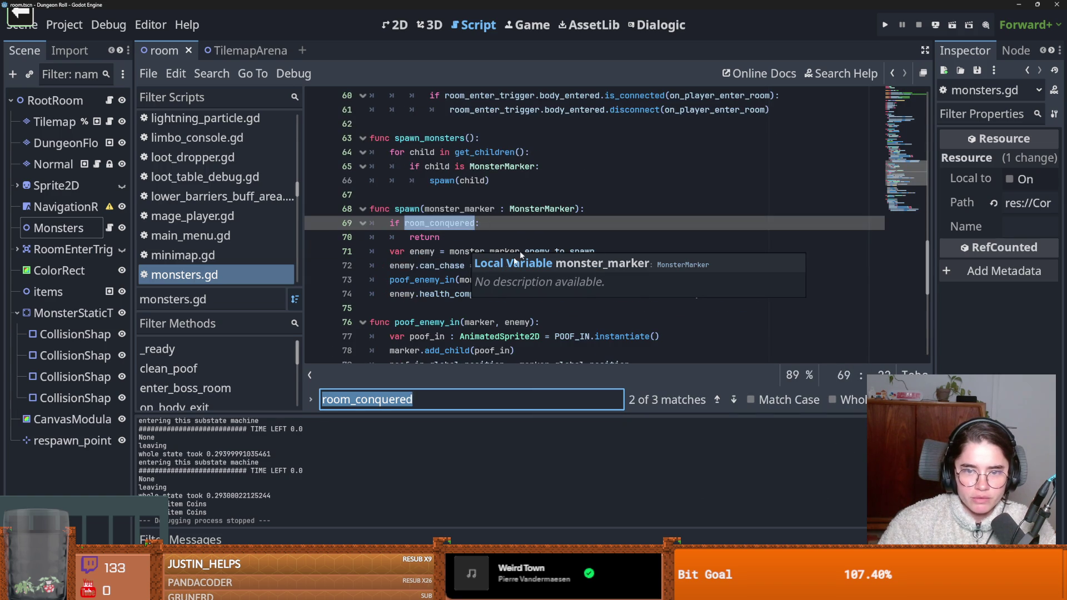
Step: Highlight the other uses of tilemap_scenes, room_res and owner in monsters.gd
click(506, 209)
scroll(634, 192, up, 2)
ctrl+click(717, 190)
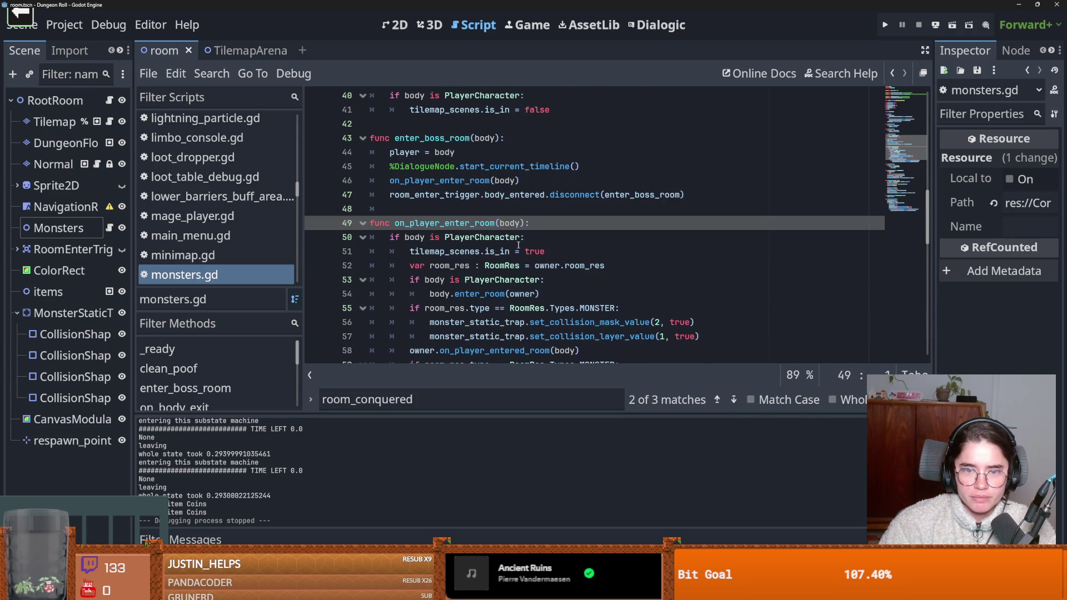
scroll(406, 195, down, 1)
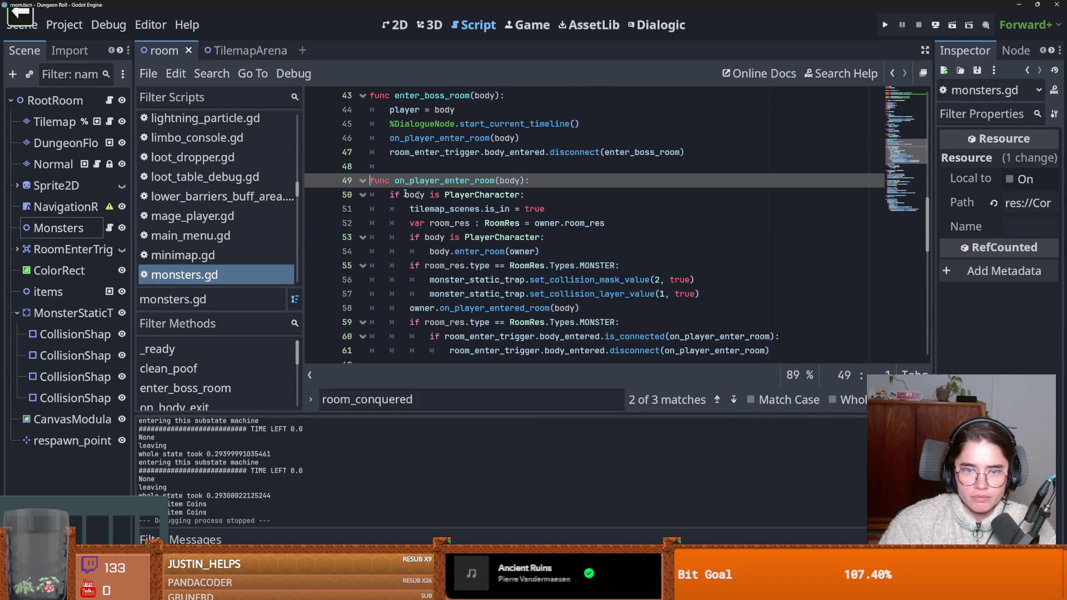
double_click(458, 211)
double_click(460, 223)
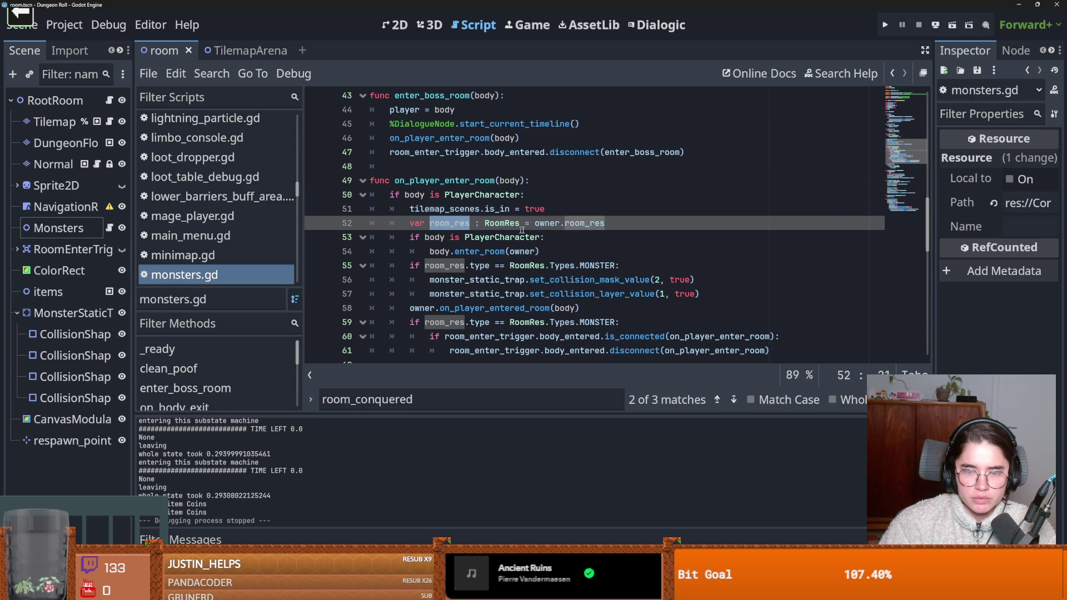
scroll(453, 240, down, 1)
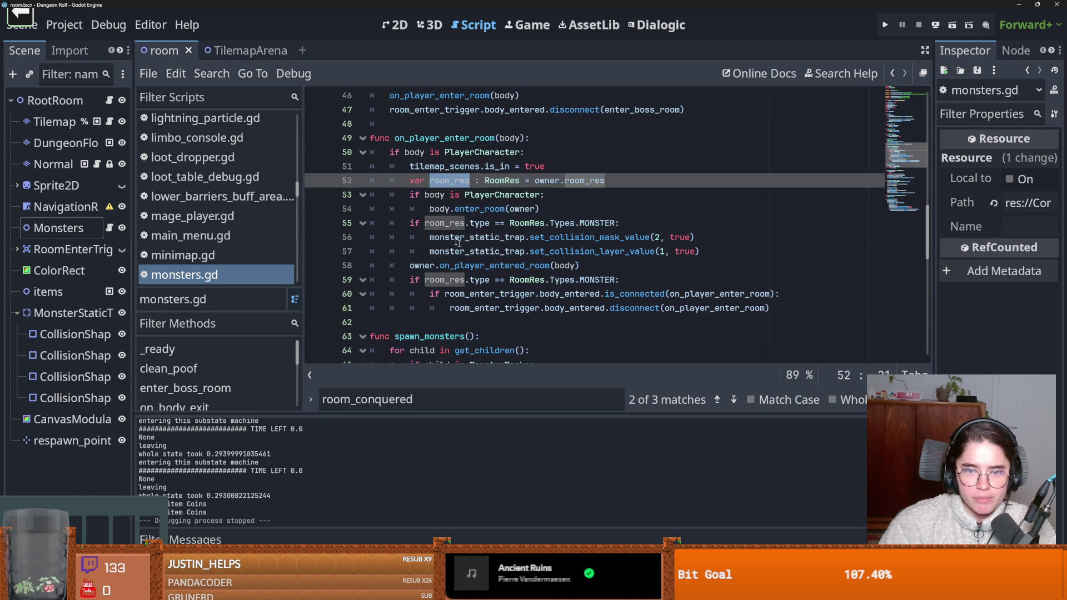
click(434, 209)
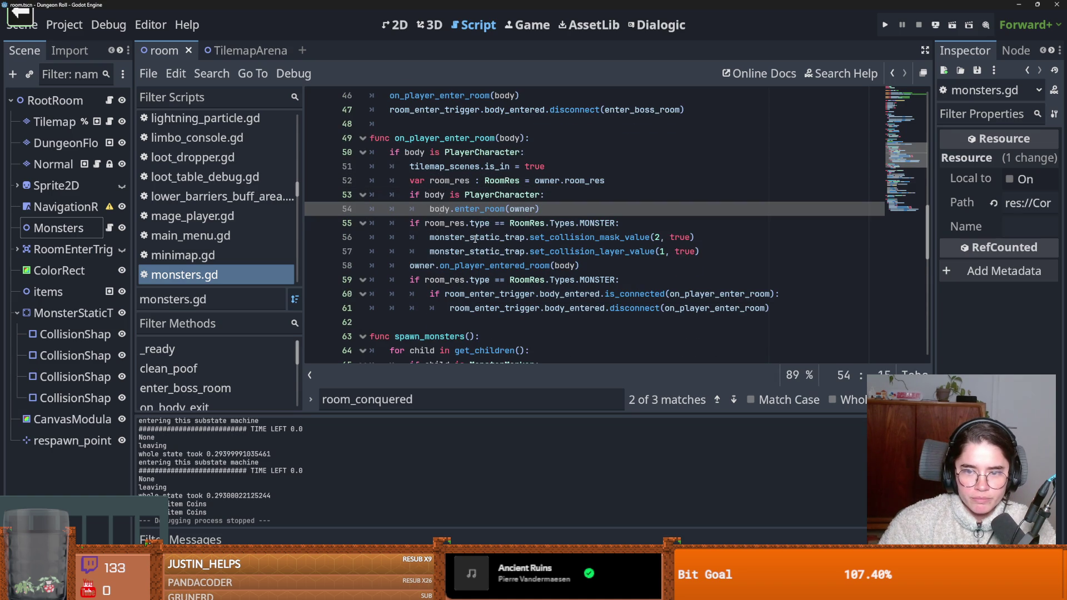
double_click(428, 265)
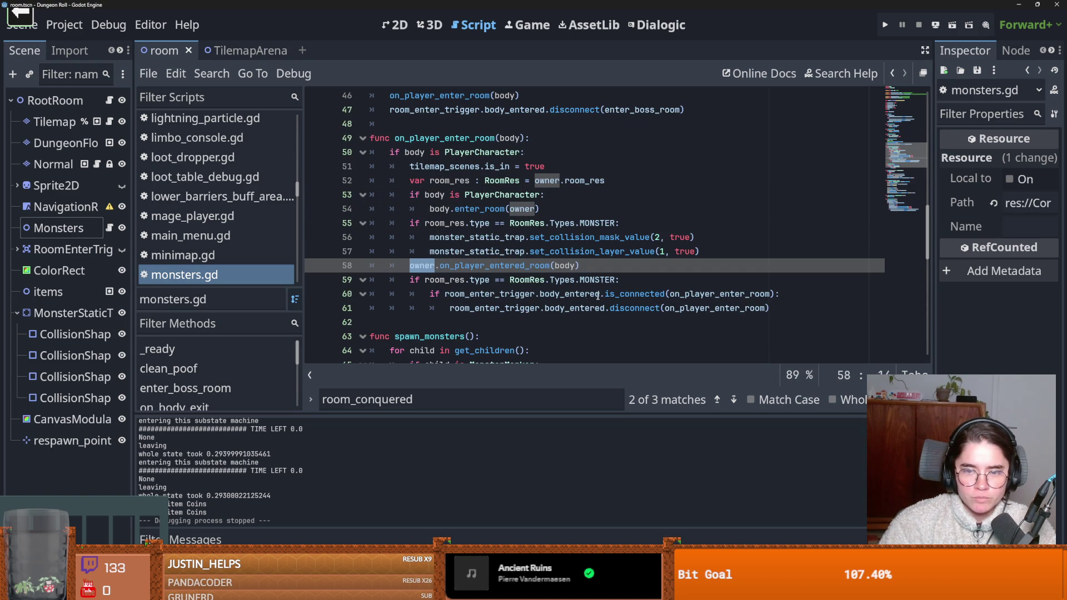
mouse_move(599, 296)
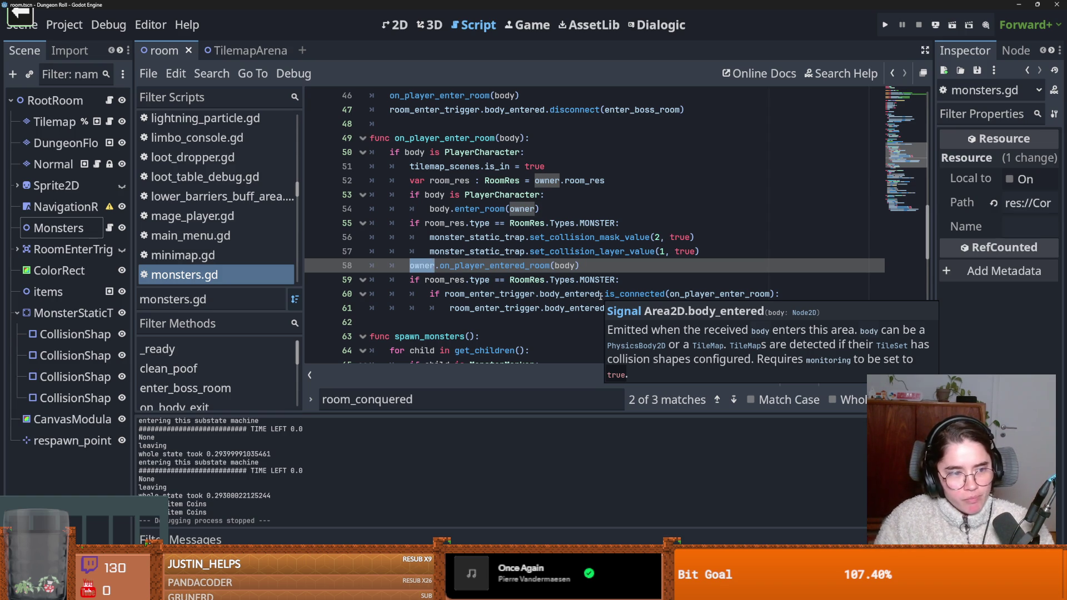
click(453, 261)
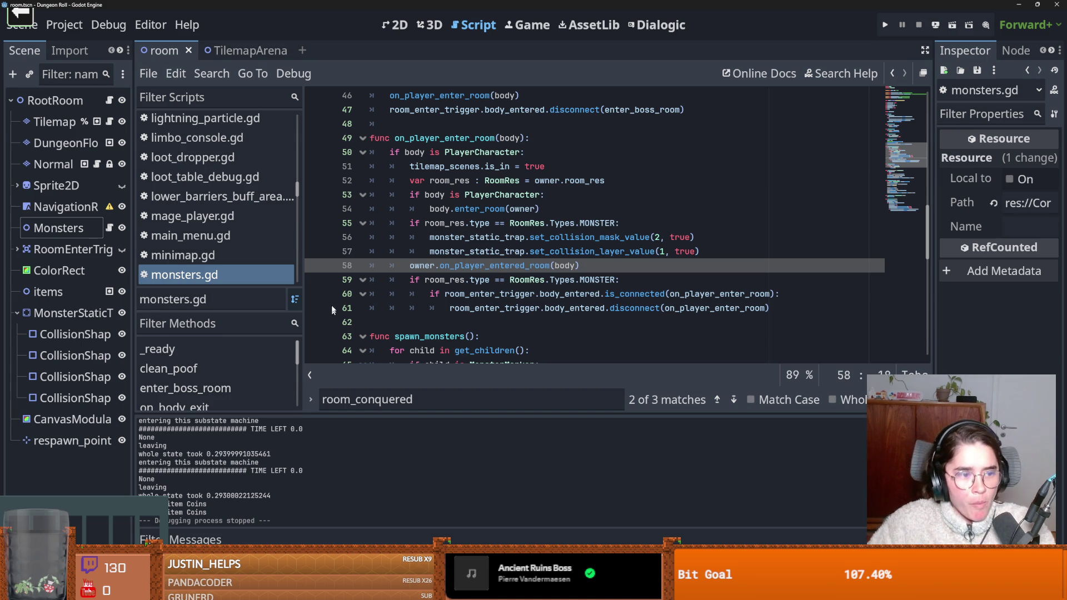
click(531, 265)
Step: Save the room scene several times while stepping through empty lines 75, 67 and 62 around spawn
key(ctrl+s)
mouse_move(927, 247)
mouse_down()
mouse_move(915, 314)
mouse_move(915, 290)
mouse_up()
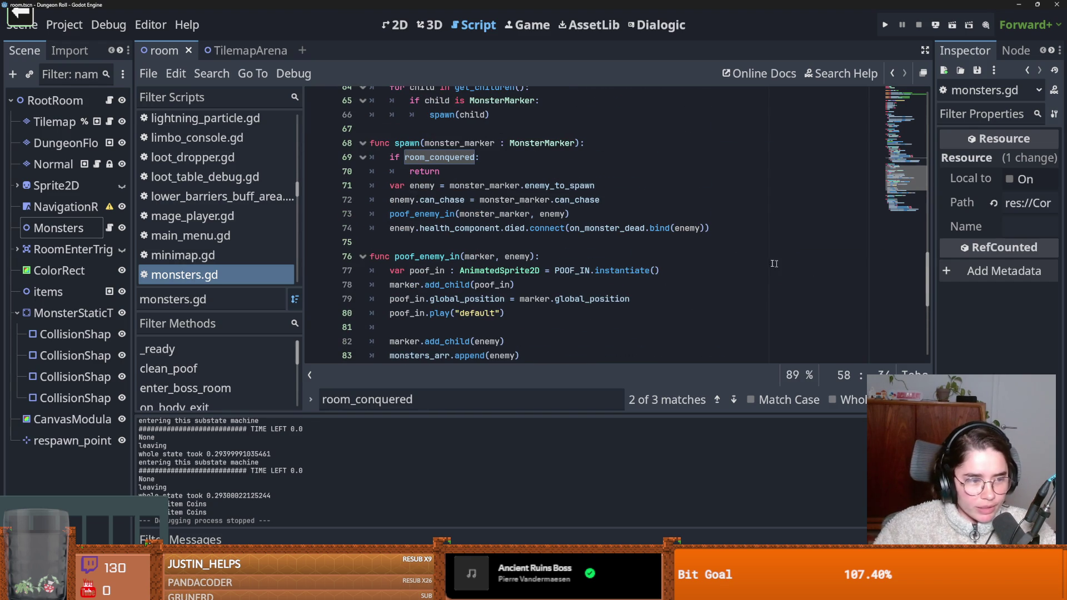
scroll(495, 221, up, 1)
key(ctrl+s)
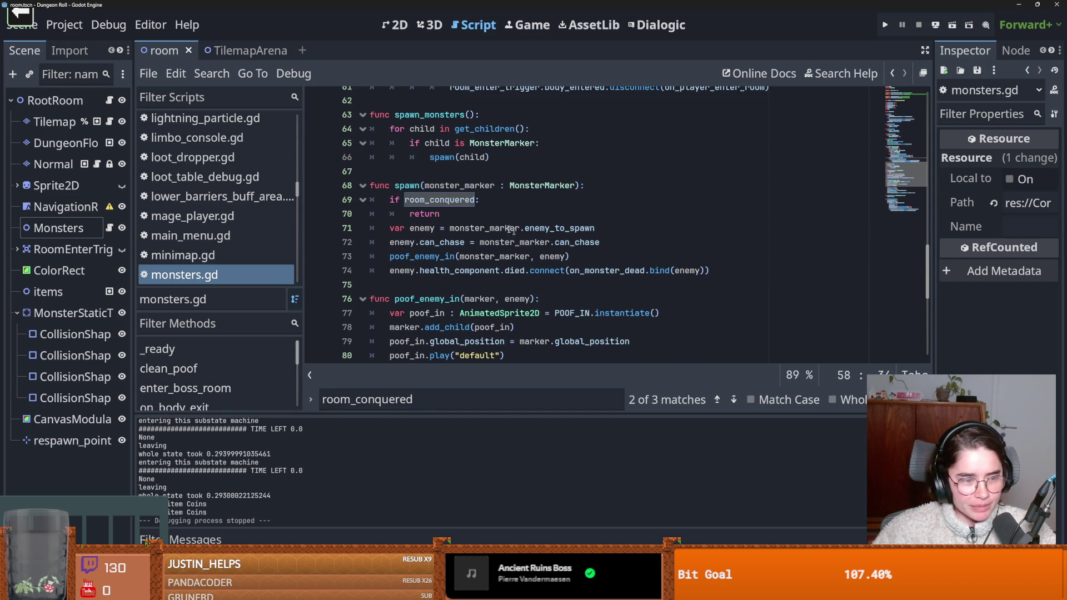
click(450, 288)
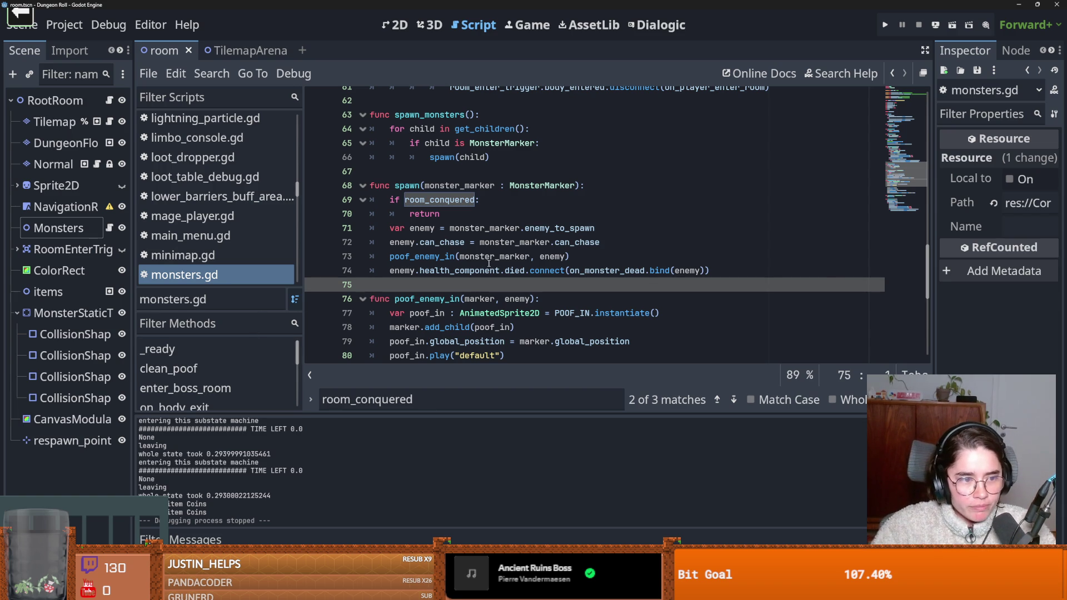
key(ctrl+s)
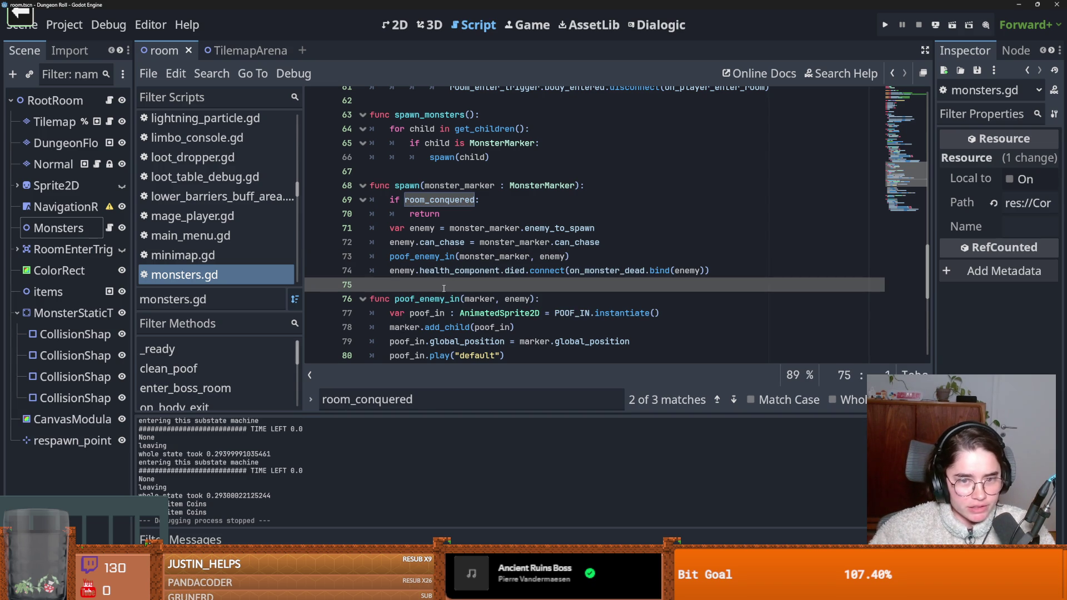
key(ctrl+s)
scroll(465, 314, up, 2)
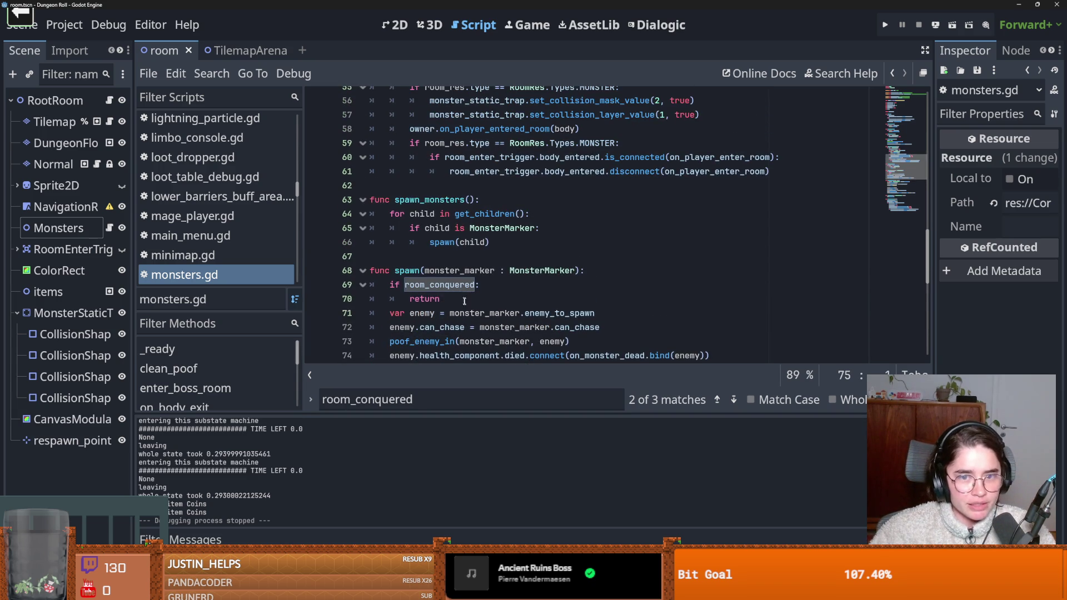
click(464, 257)
key(ctrl+s)
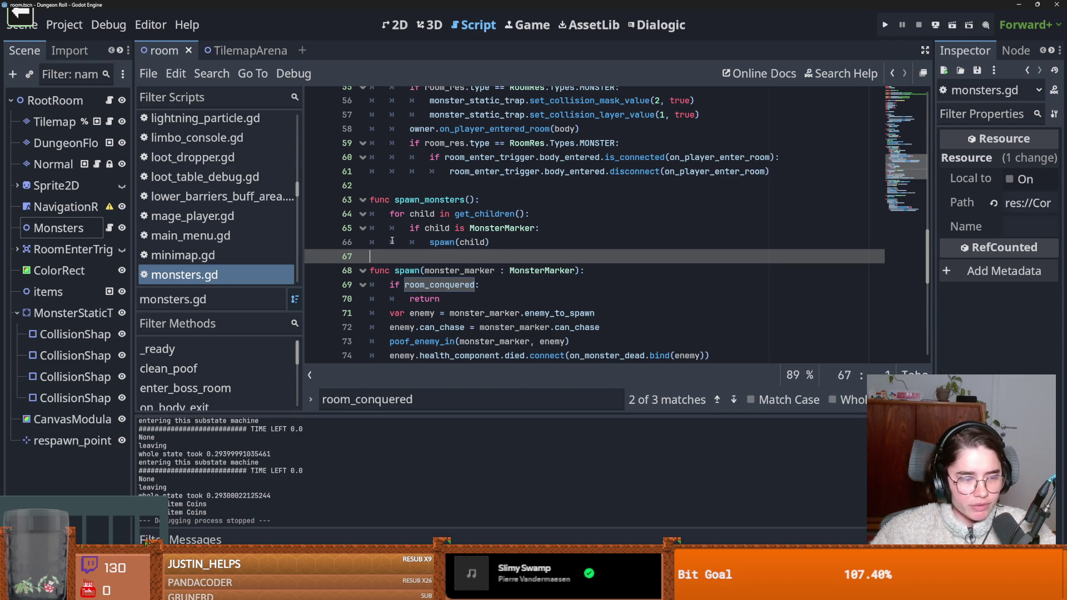
click(387, 186)
Step: Save the scene twice with Ctrl+S
key(ctrl+s)
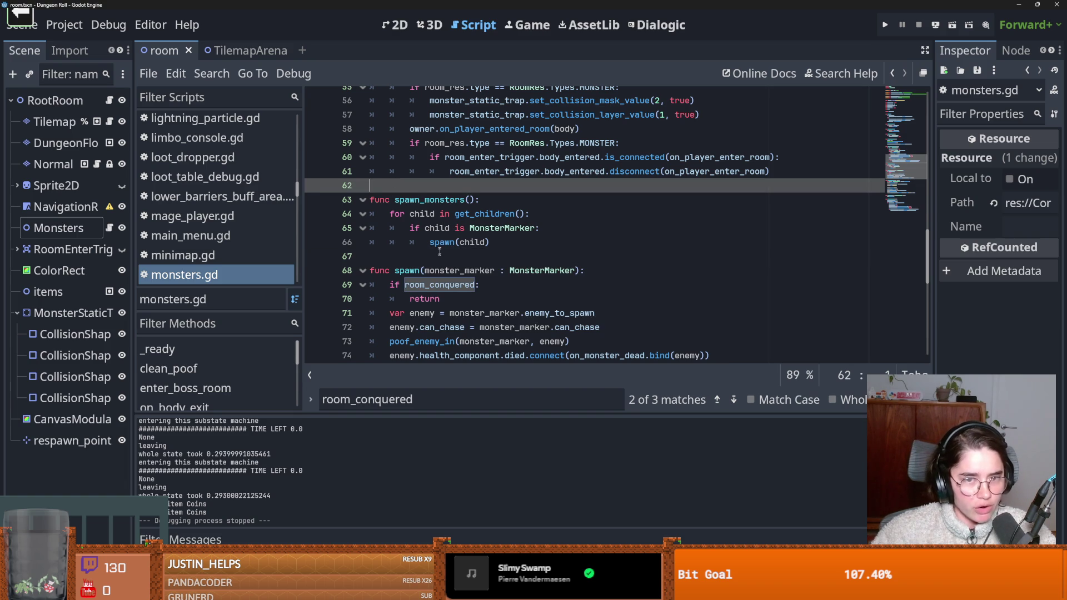
key(ctrl+s)
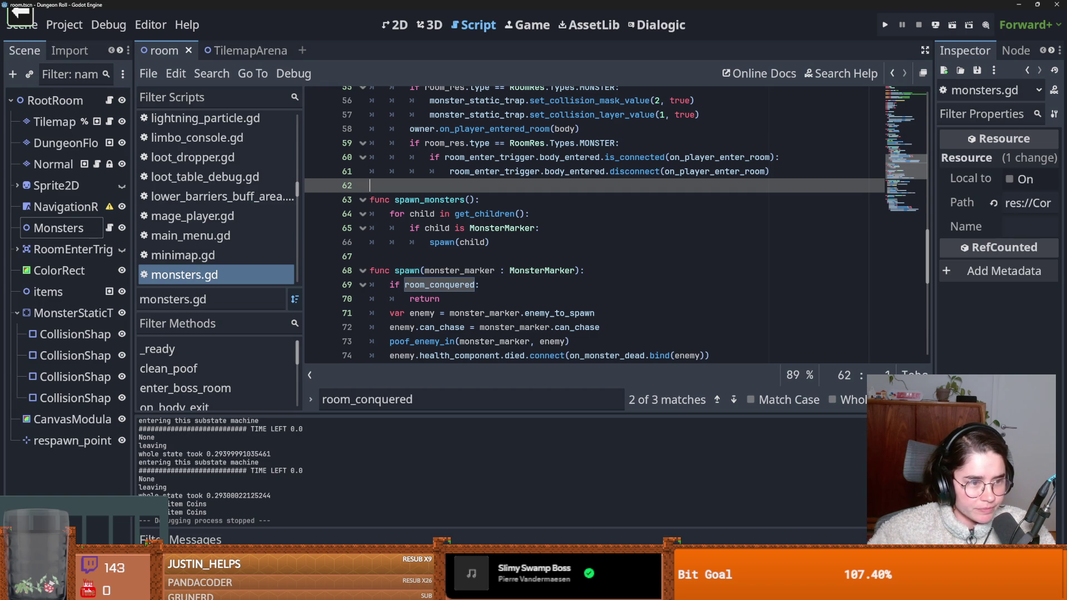
Step: Save monsters.gd while moving between the spawn and spawn_monsters functions
click(469, 312)
key(ctrl+s)
click(462, 256)
scroll(426, 243, up, 1)
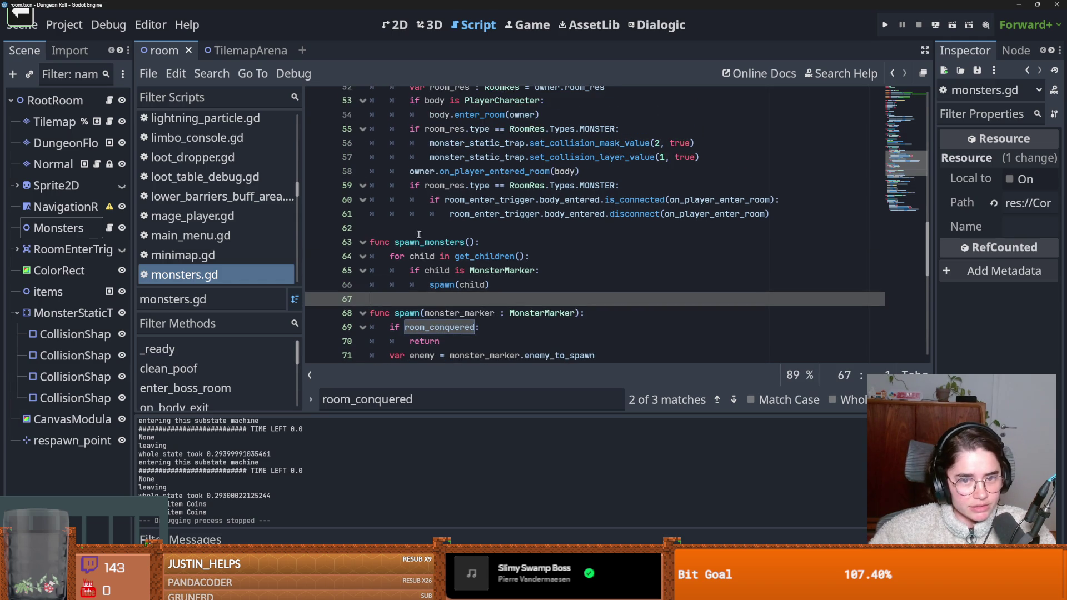
click(425, 228)
key(ctrl+s)
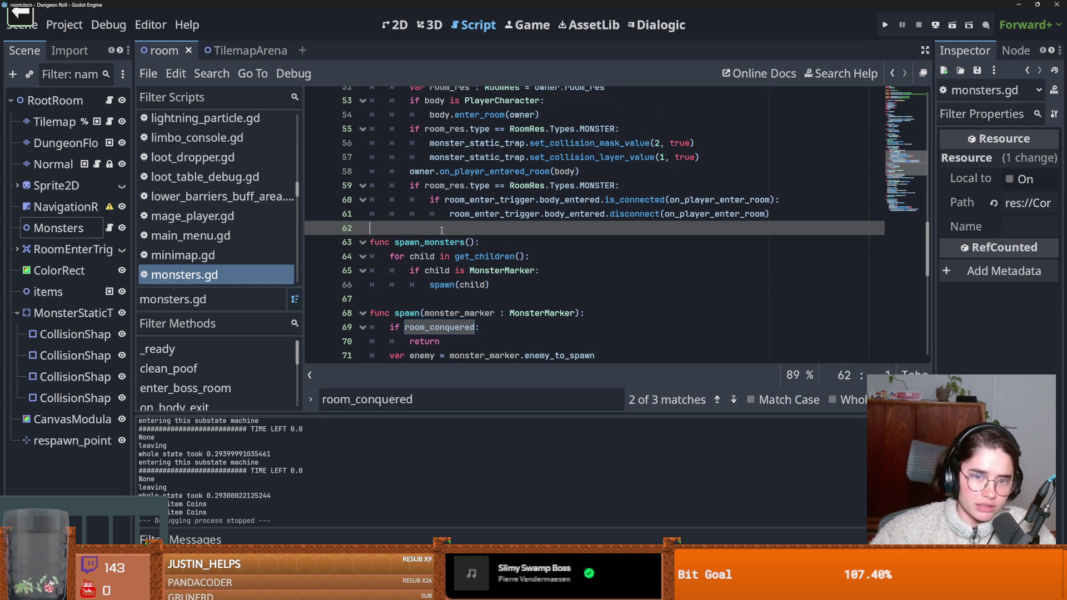
click(403, 299)
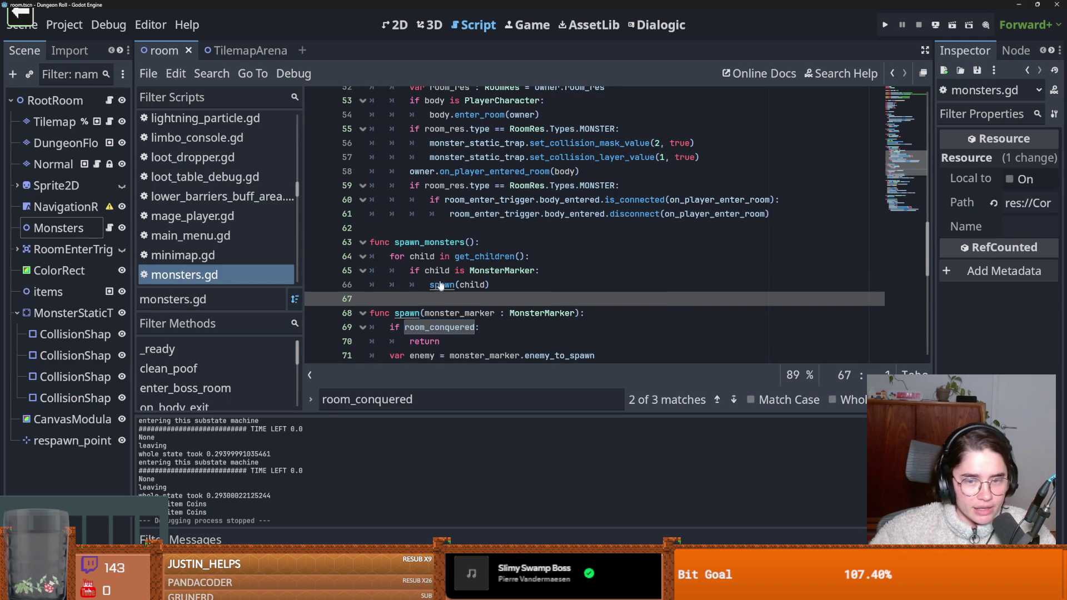
click(410, 227)
scroll(422, 233, up, 3)
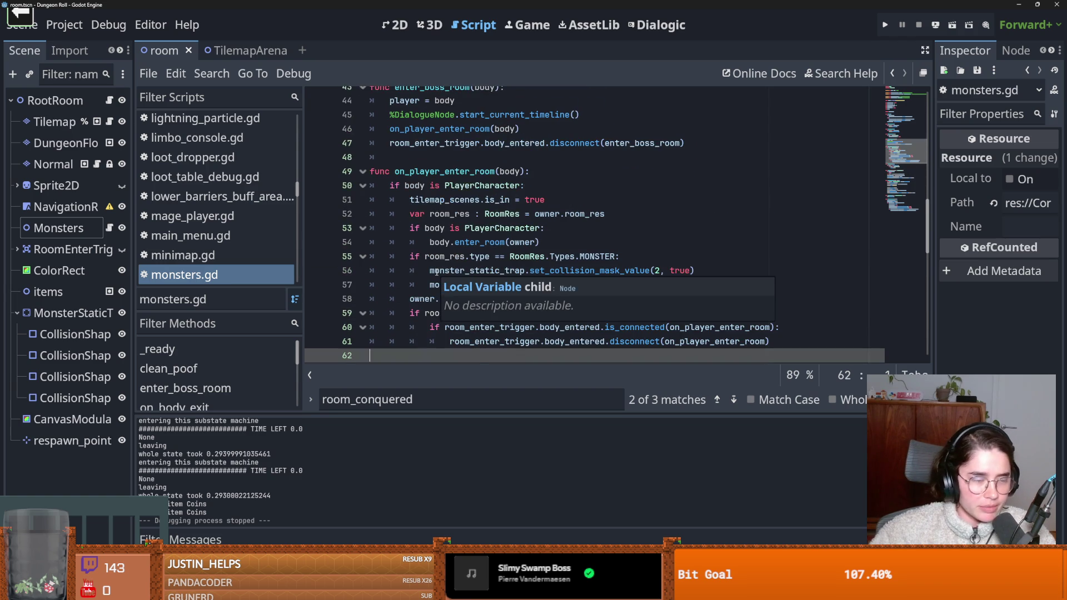
scroll(437, 272, down, 1)
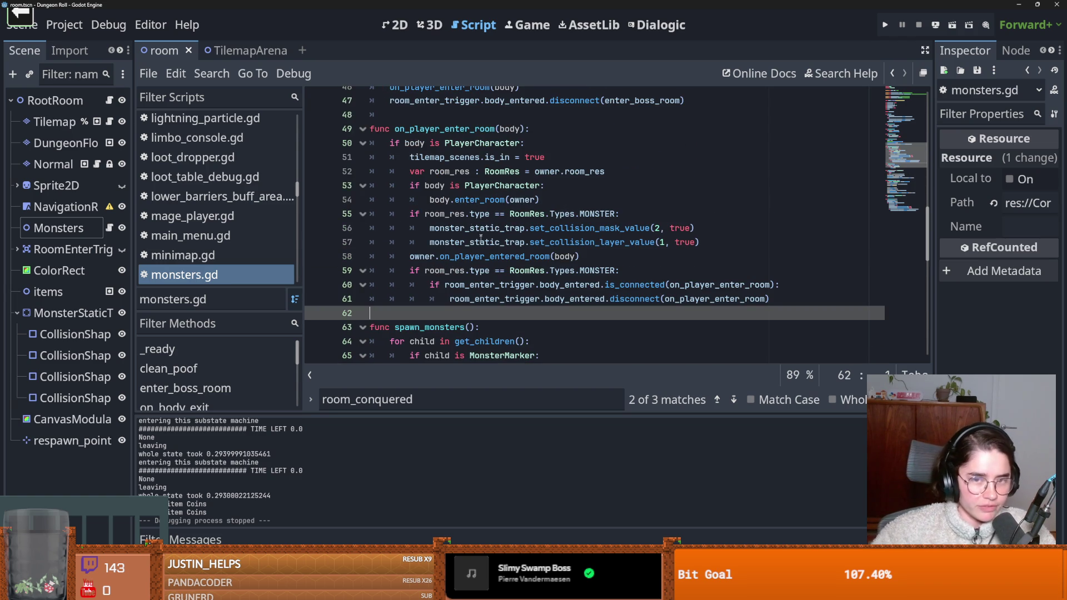
scroll(444, 170, up, 2)
Step: Save again after moving to enter_boss_room and blank line 42
click(491, 200)
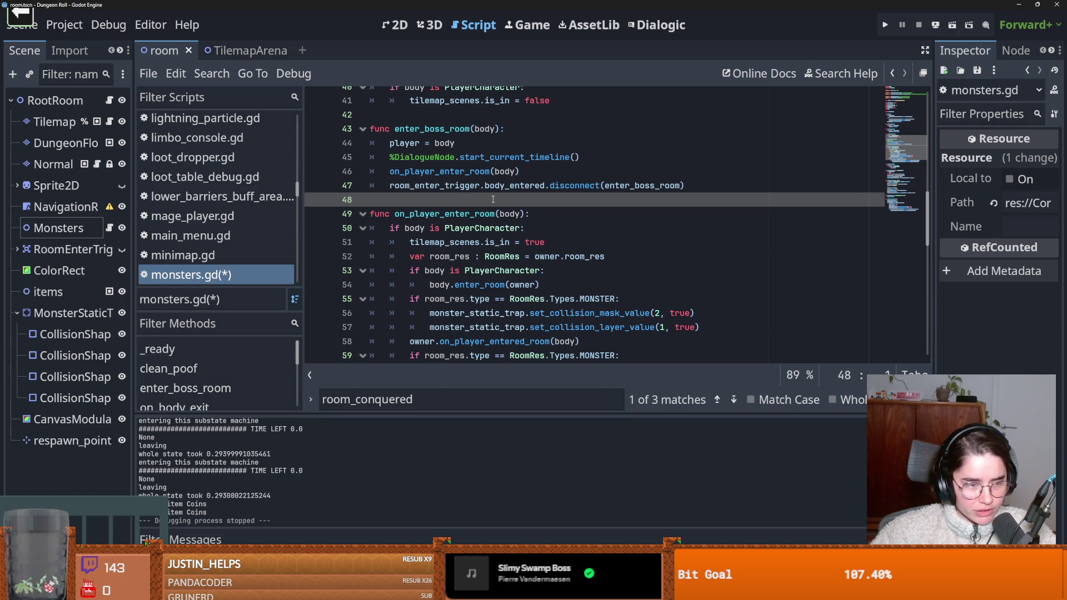
key(ctrl+s)
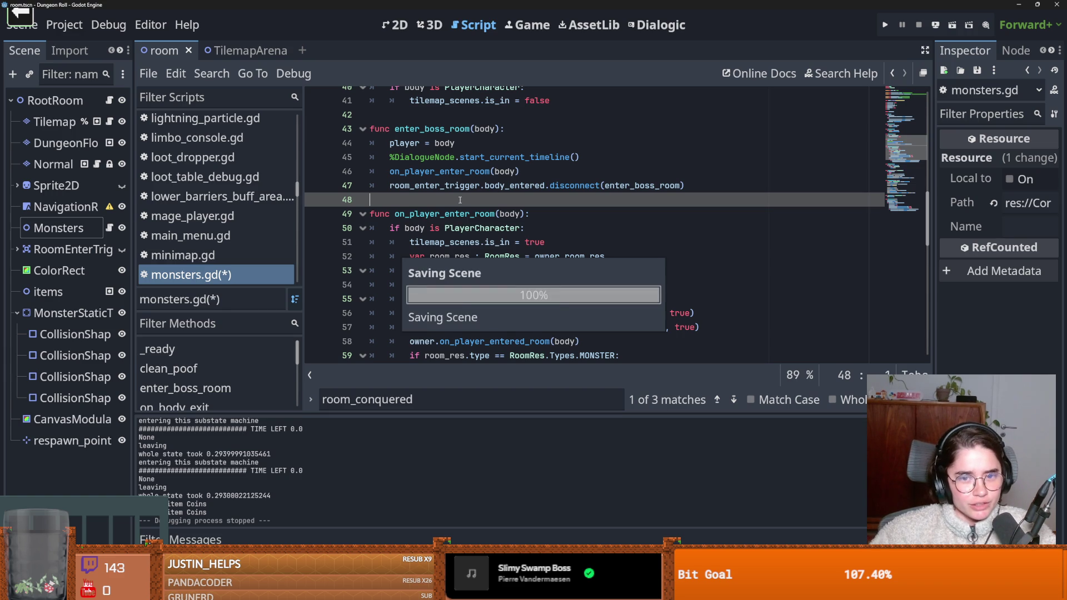
scroll(500, 194, up, 3)
click(523, 157)
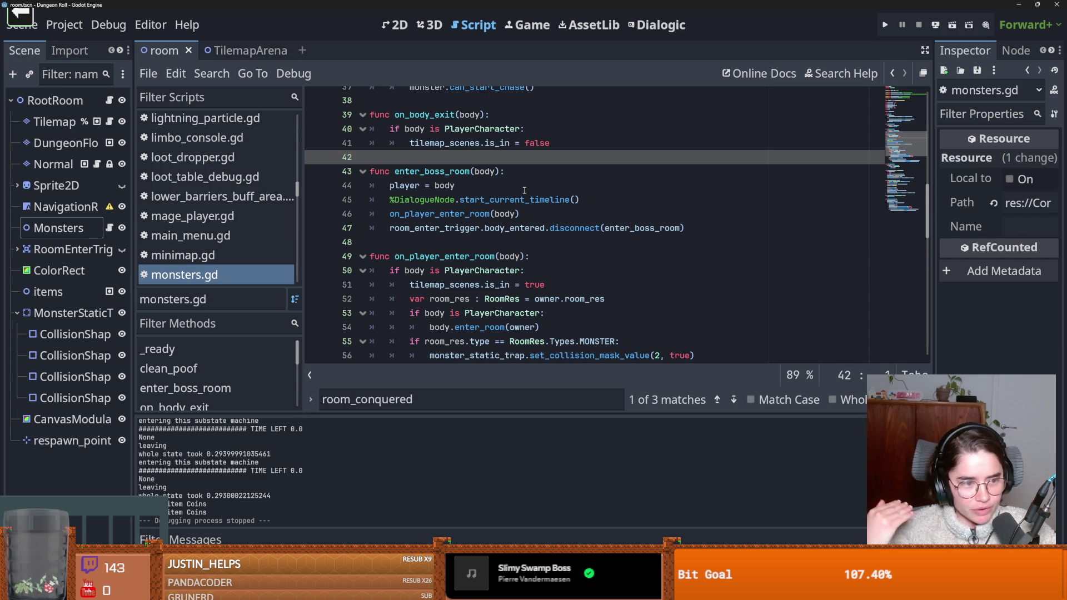
click(463, 213)
Step: Save monsters.gd and delete the room_conquered text from the Find bar
key(ctrl+s)
double_click(463, 228)
click(452, 241)
key(ctrl+s)
key(ctrl+f)
key(BackSpace)
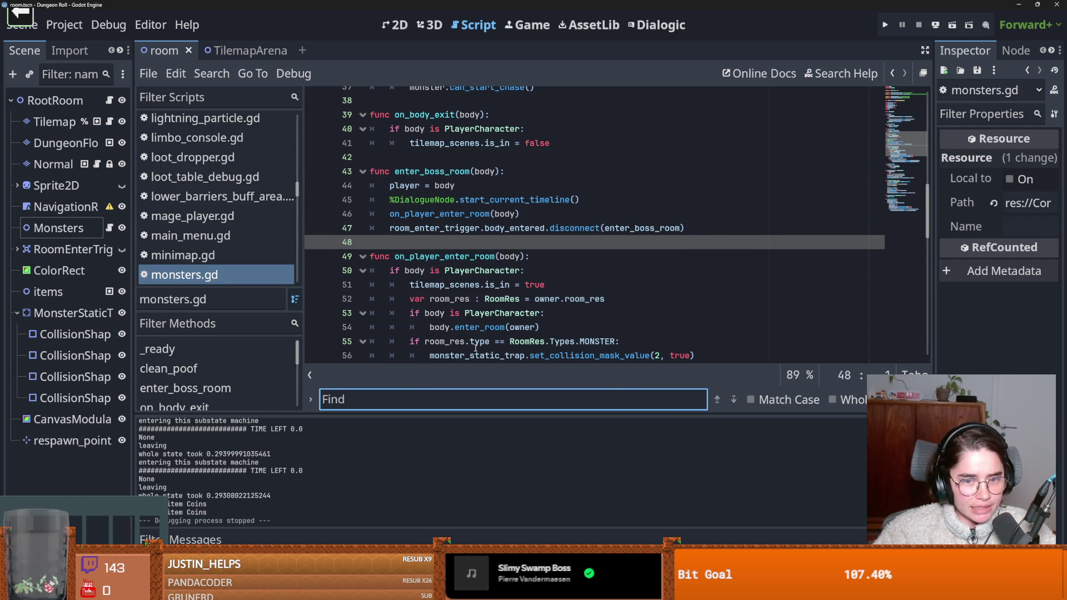
key(ctrl+s)
Step: Scroll up through monsters.gd to the start_monsters loop, saving along the way
scroll(451, 311, up, 2)
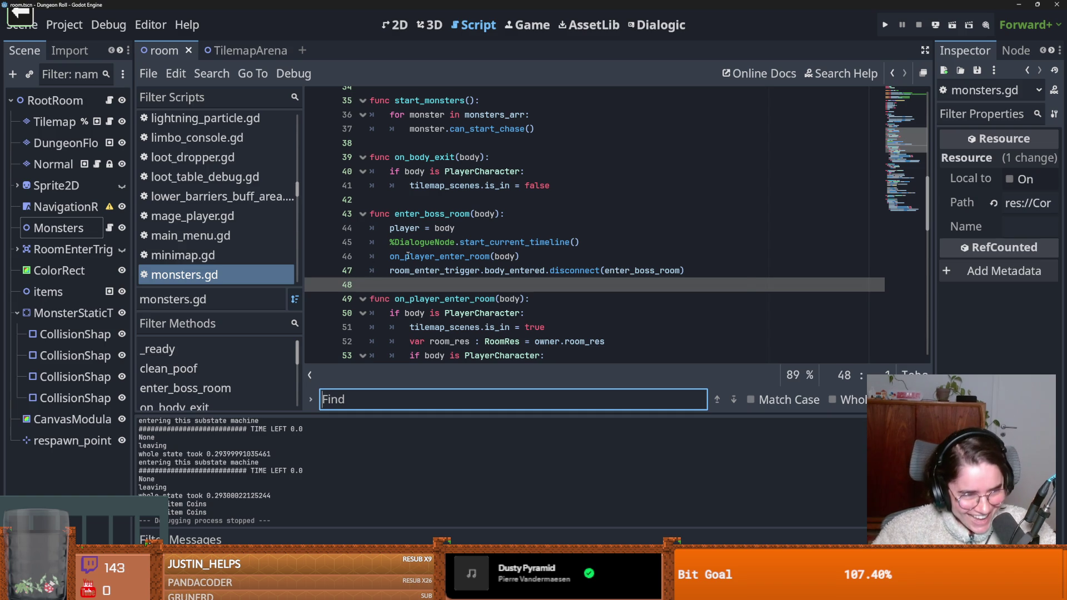
mouse_move(412, 255)
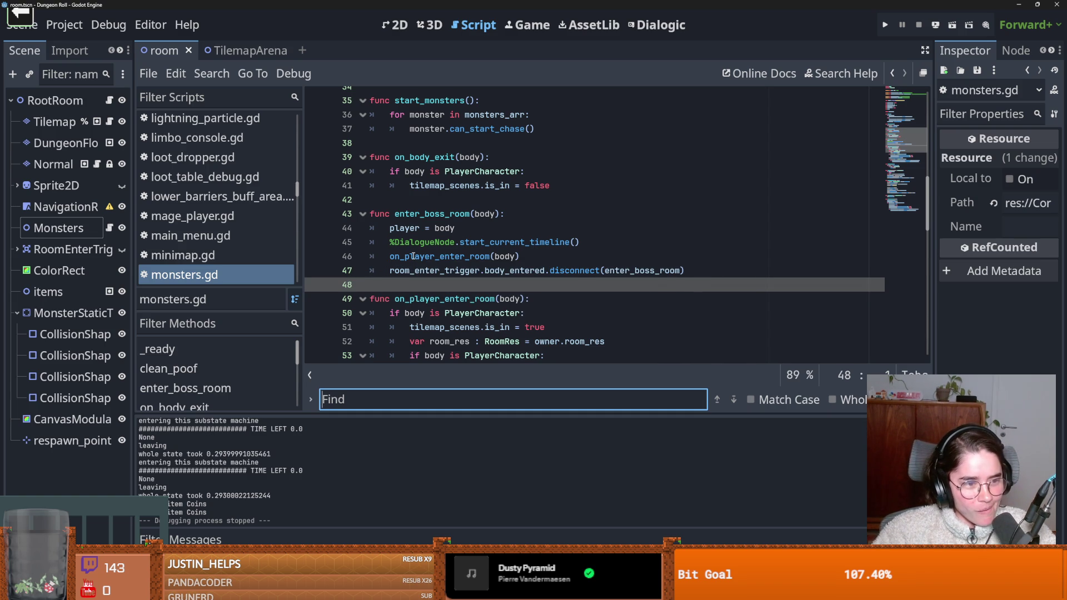
scroll(438, 259, up, 2)
key(ctrl+s)
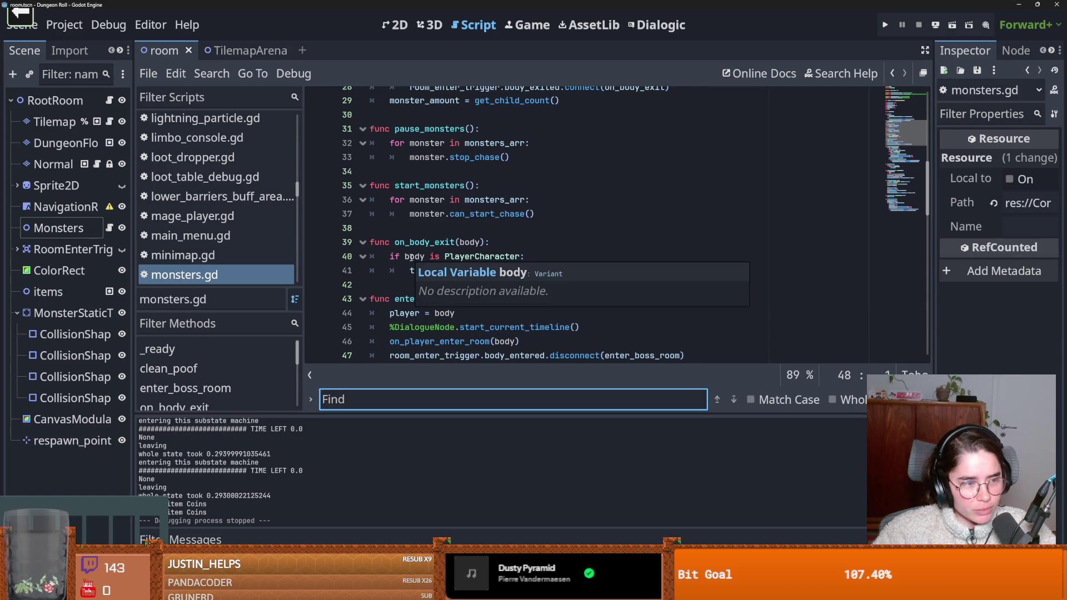
scroll(411, 257, up, 1)
key(ctrl+s)
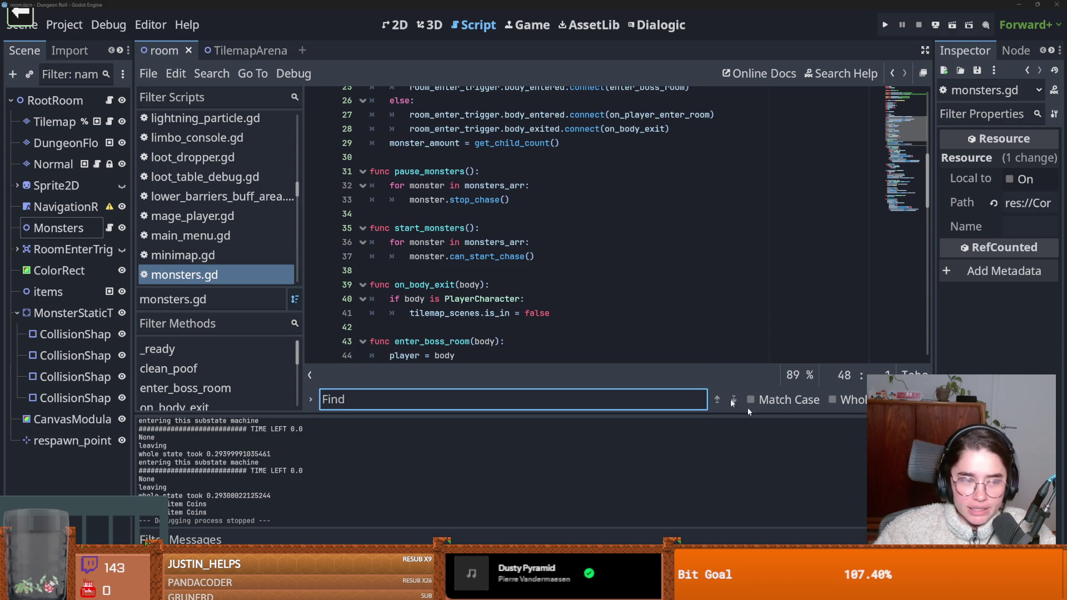
click(470, 256)
key(ctrl+s)
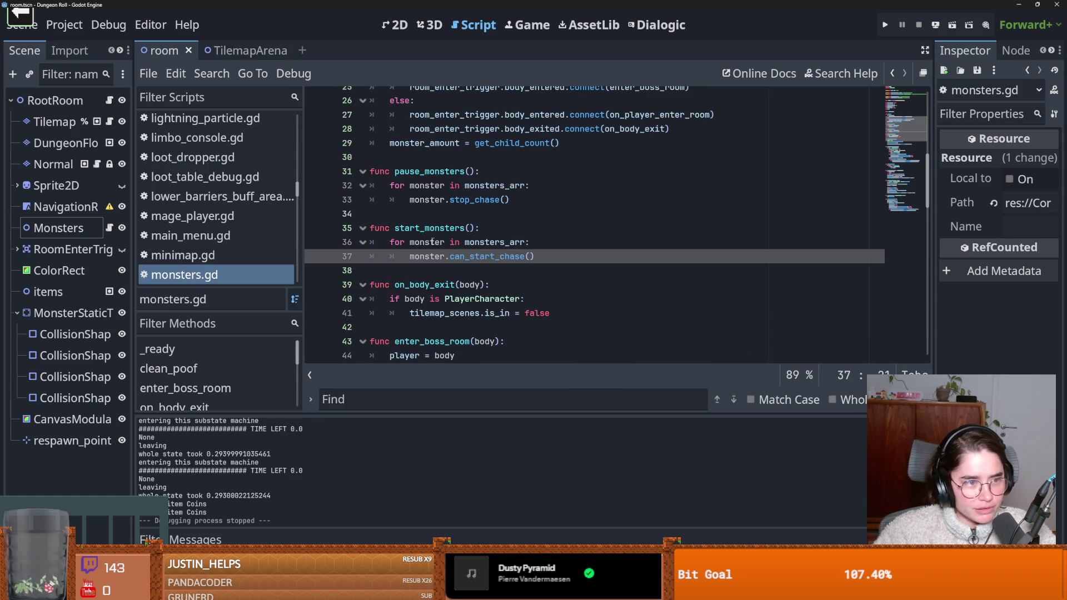
scroll(432, 242, up, 1)
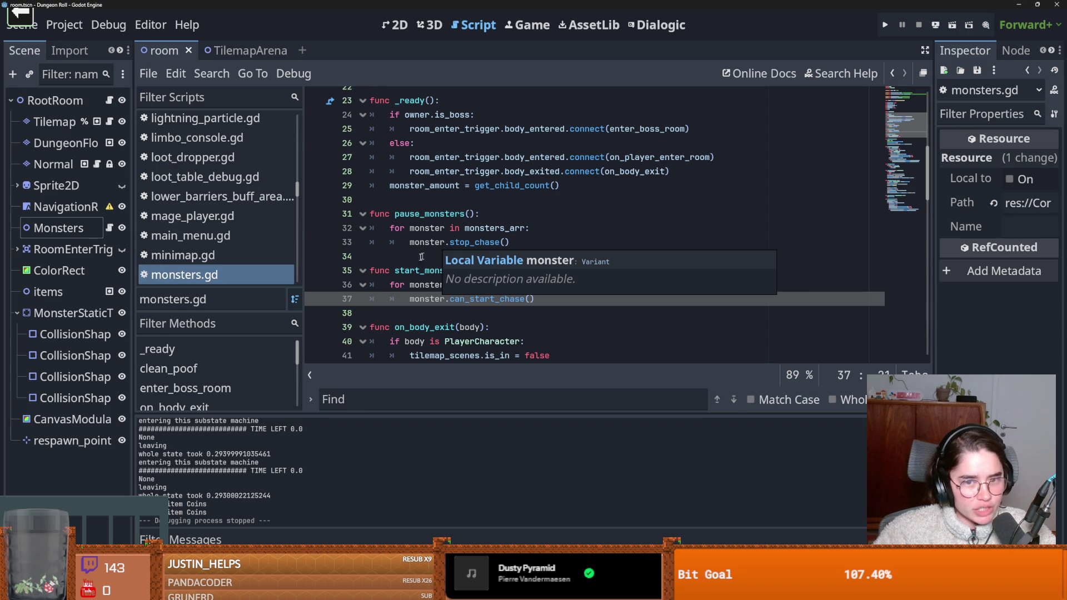
click(431, 255)
key(ctrl+s)
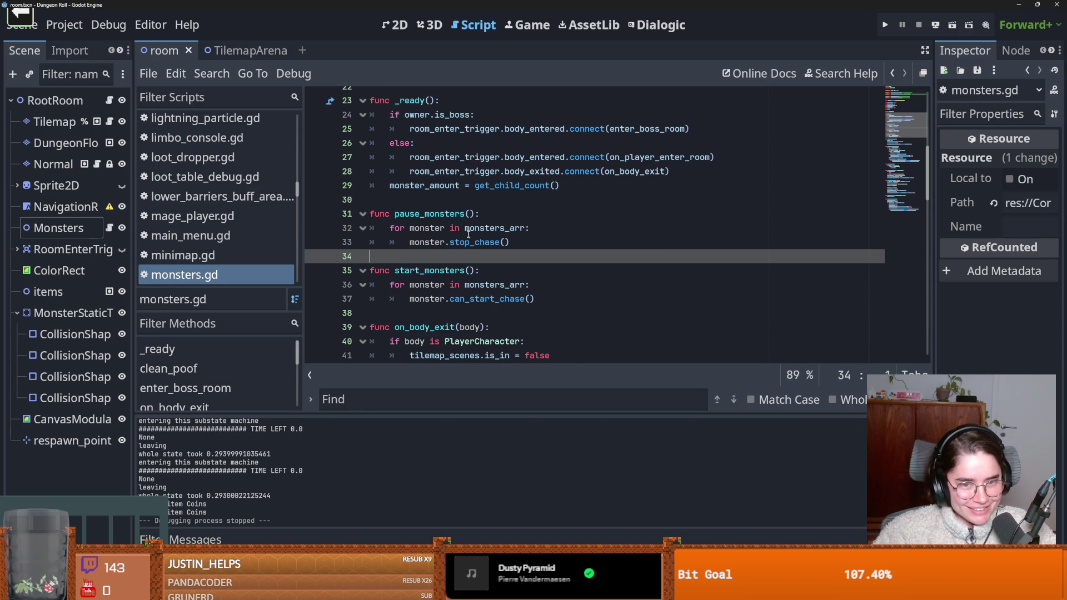
Step: Review lines 30–34 near the top of monsters.gd, saving repeatedly
click(472, 200)
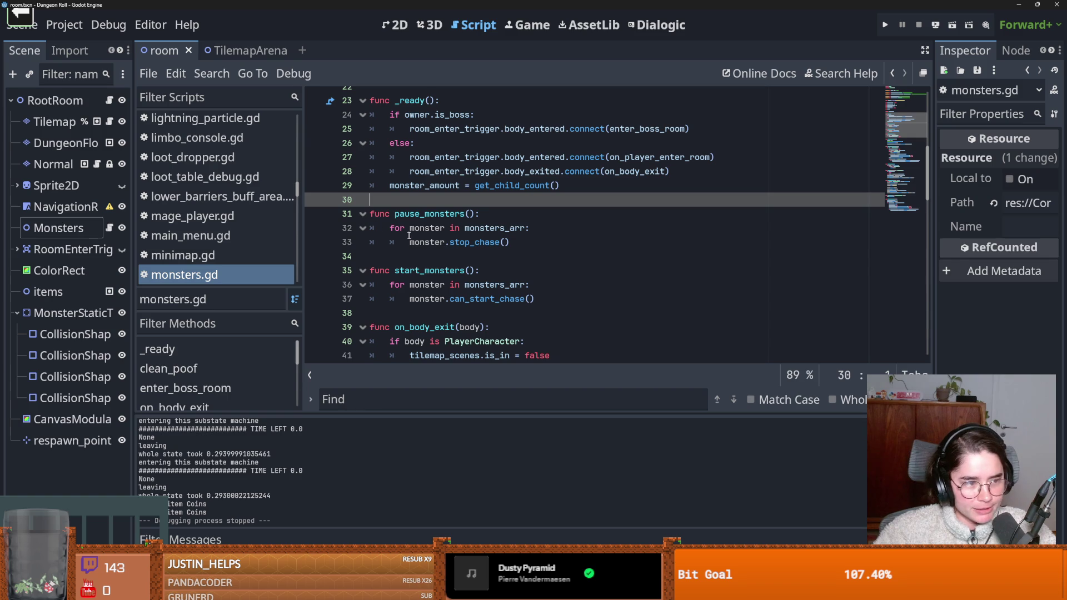
click(445, 258)
key(ctrl+s)
click(409, 204)
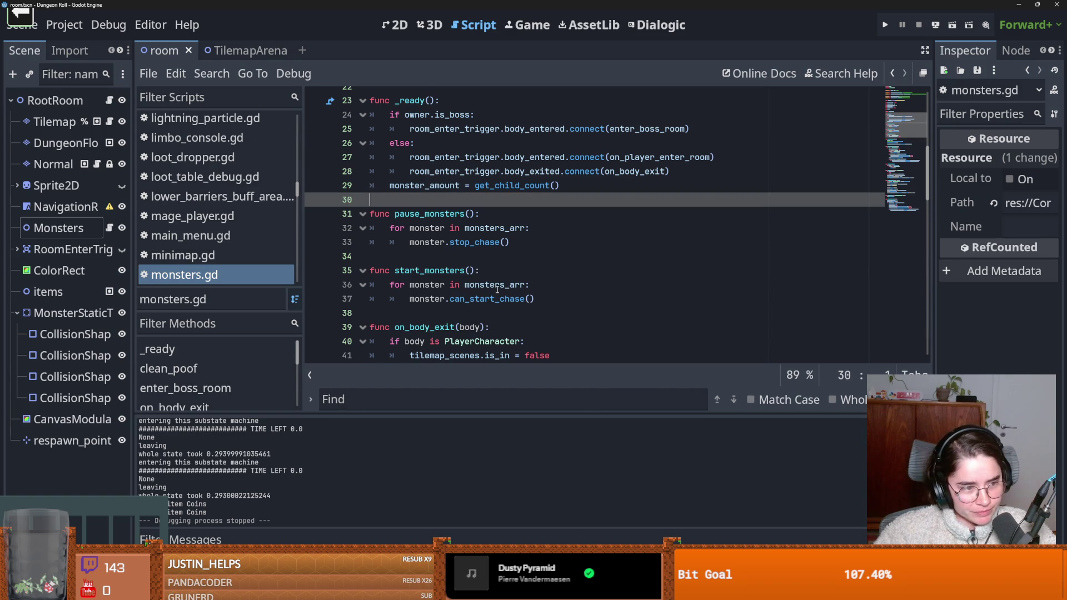
mouse_move(498, 289)
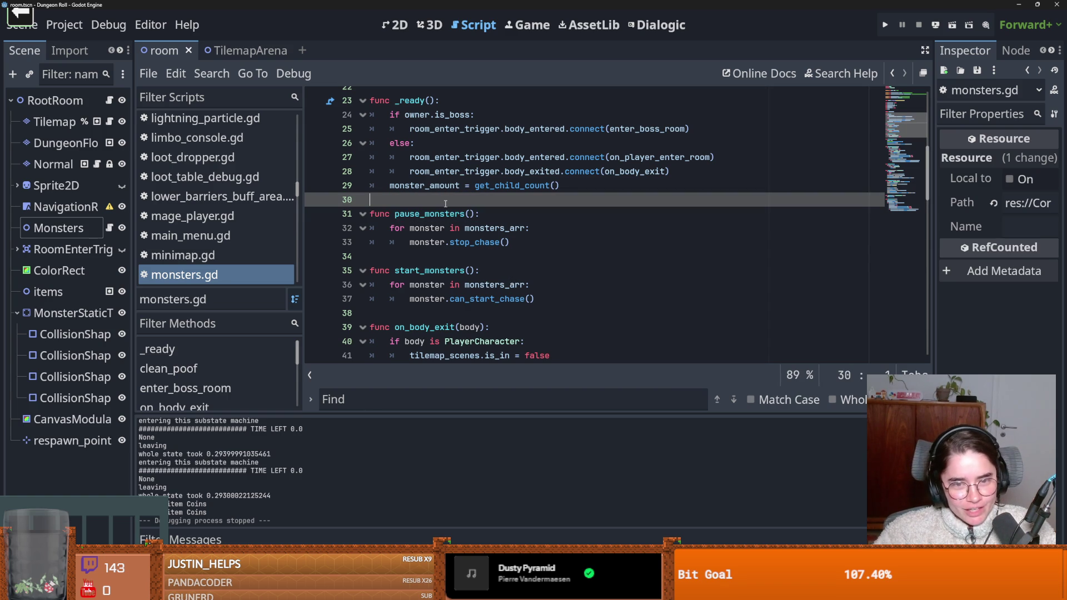
key(ctrl+s)
key(ctrl+s)
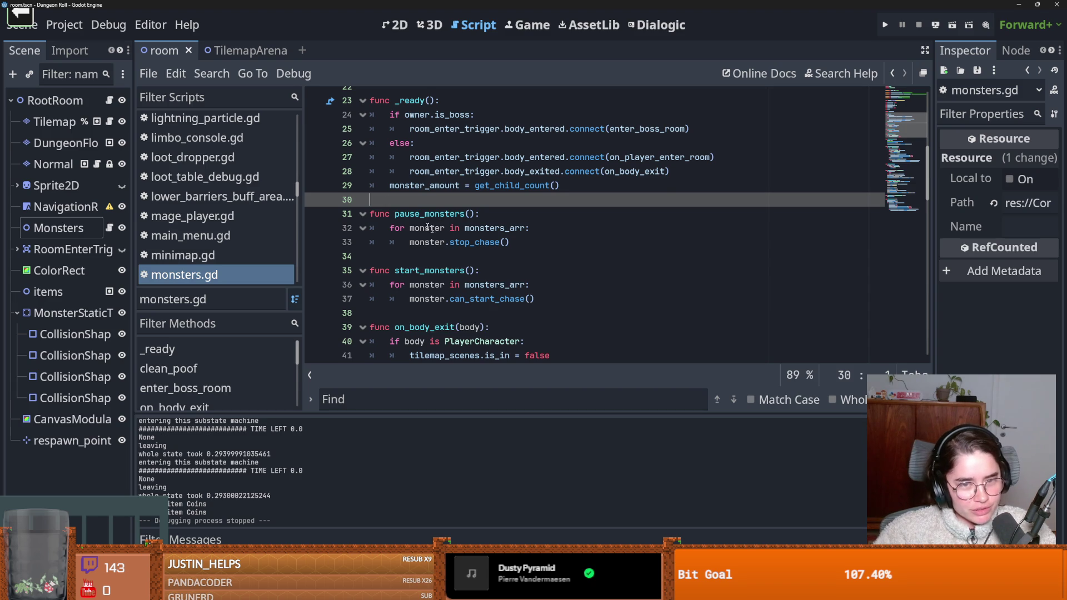
key(ctrl+s)
key(ctrl+s)
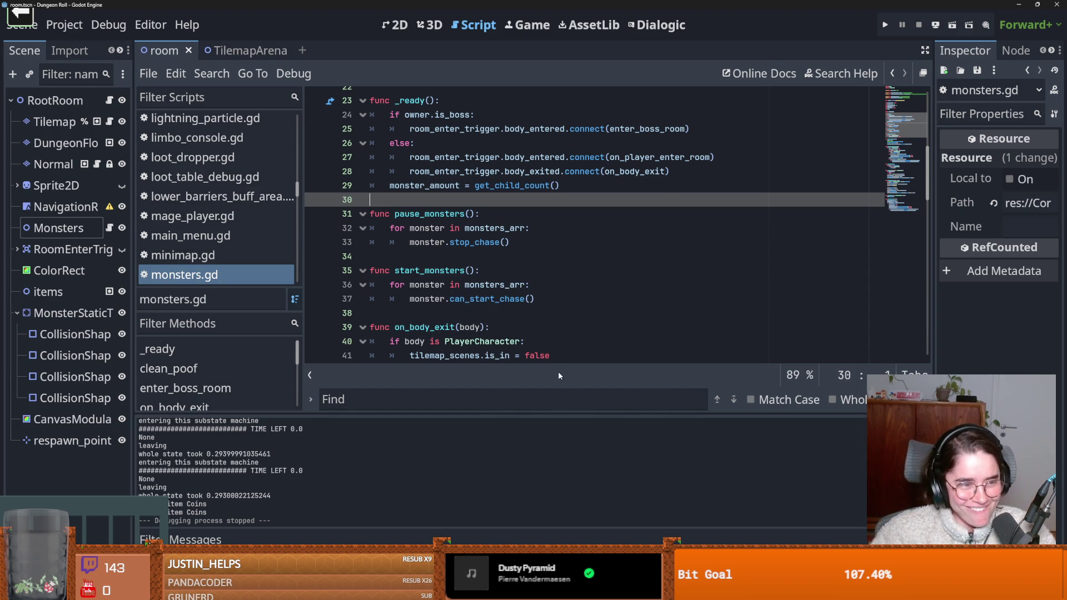
key(ctrl+s)
scroll(439, 222, up, 7)
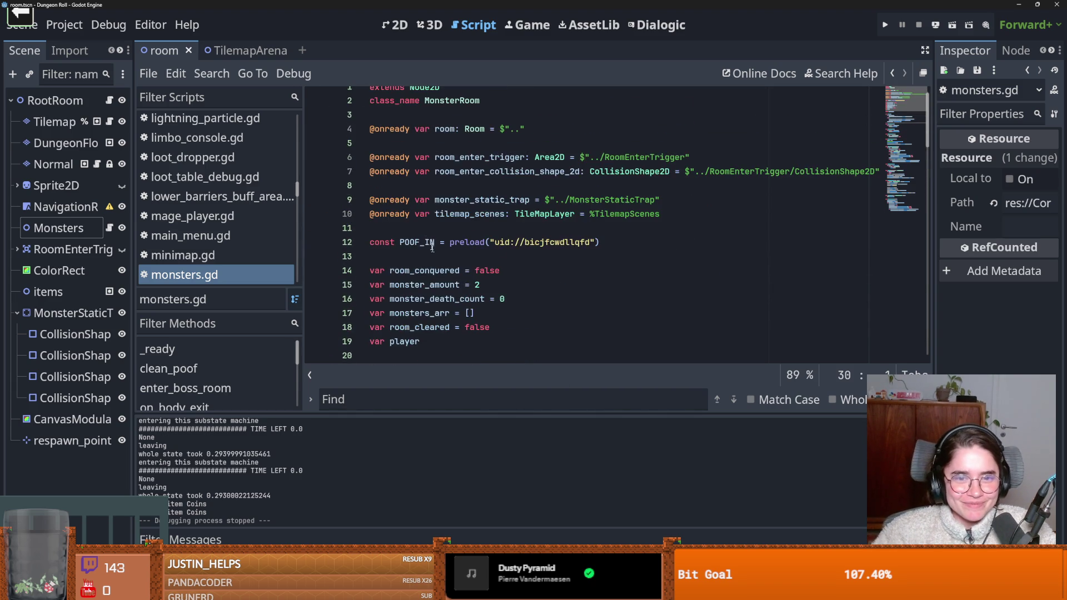
scroll(417, 192, down, 4)
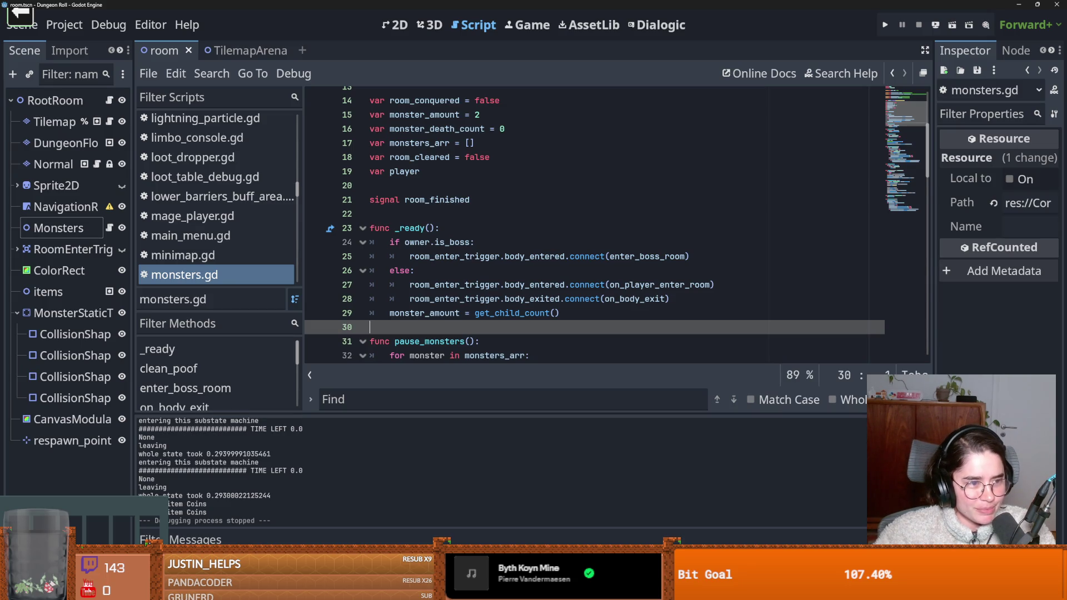
click(515, 230)
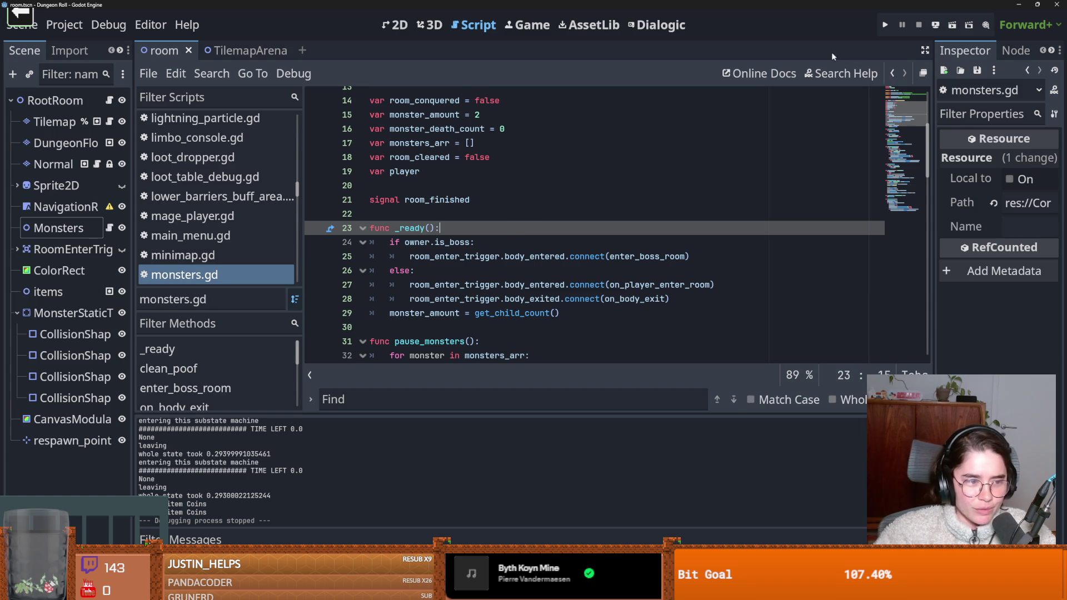
click(885, 25)
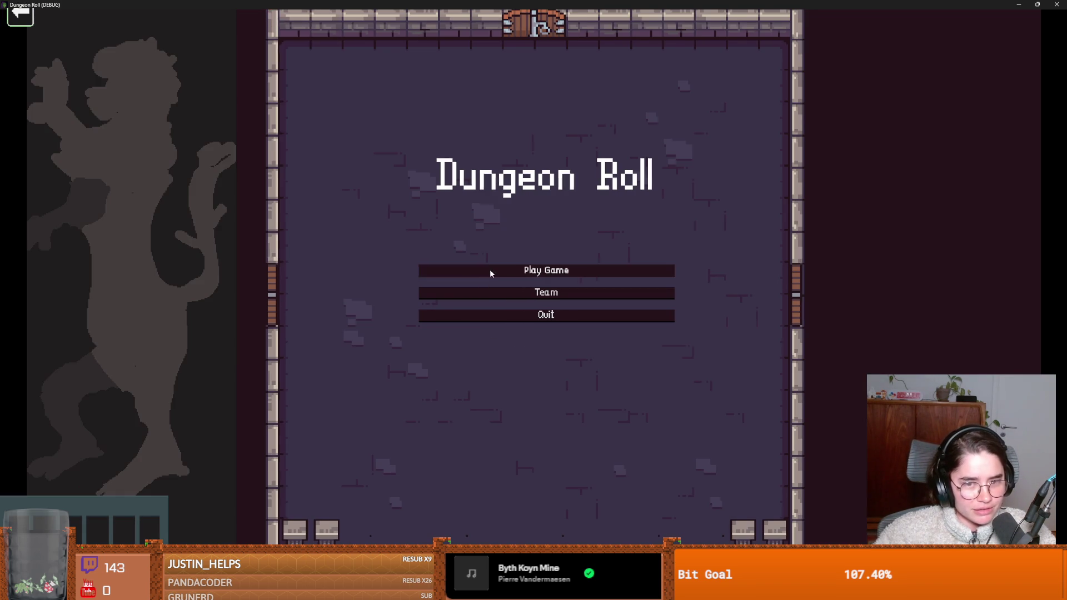
Step: Start a Crusader run, attack the first enemy and go through the west door
click(489, 270)
click(439, 220)
key(d)
click(511, 241)
key(s)
key(a)
key(w)
key(a)
key(e)
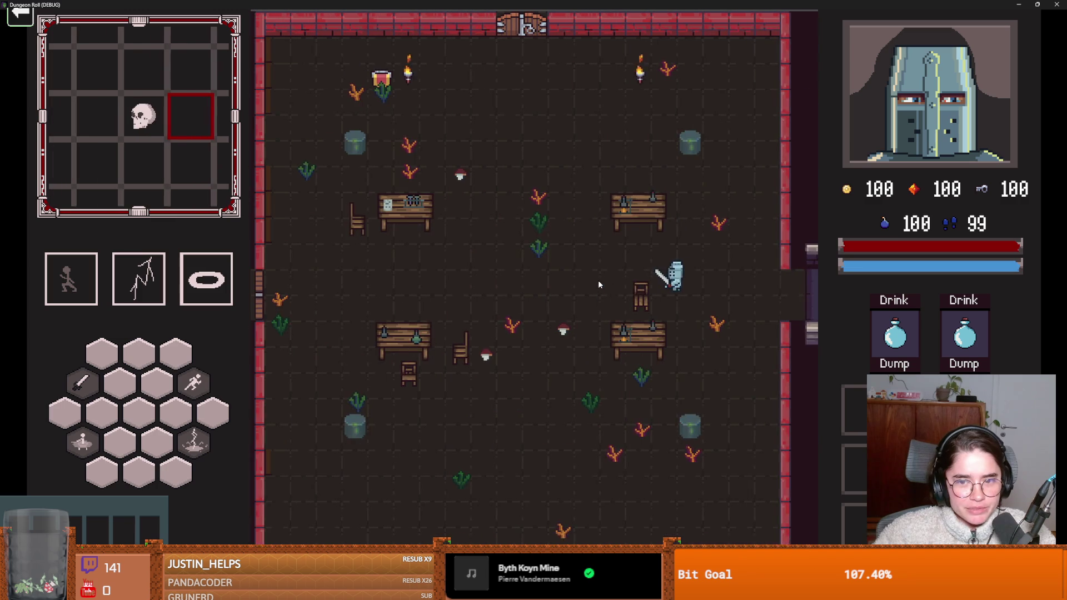
Step: Cast a lightning strike, dash out of the fight and kill the skeleton
key(a)
right_click(625, 275)
key(s)
click(612, 315)
key(a)
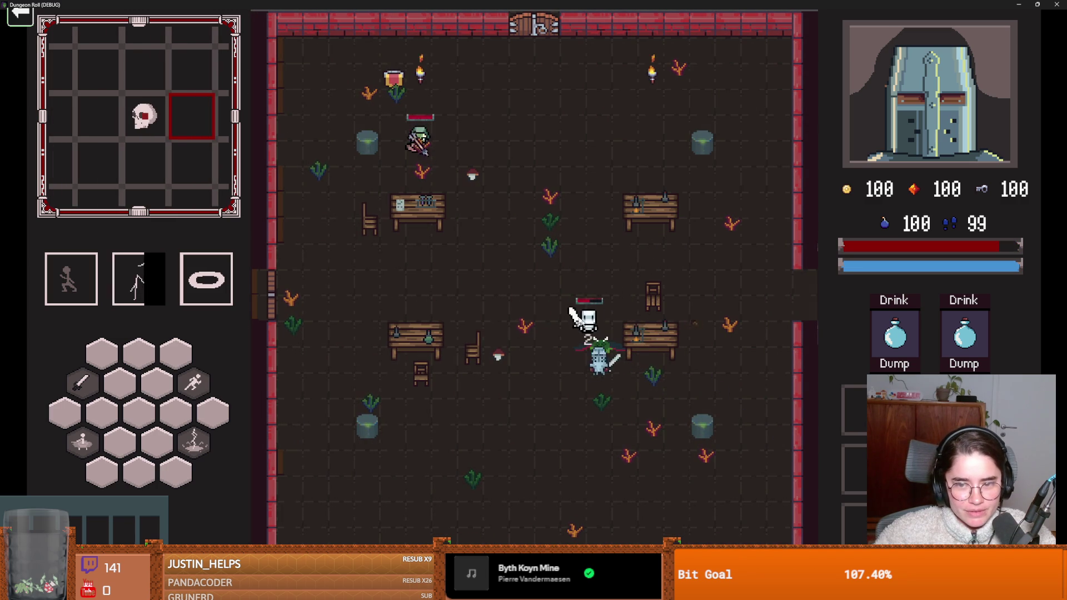
key(space)
key(d)
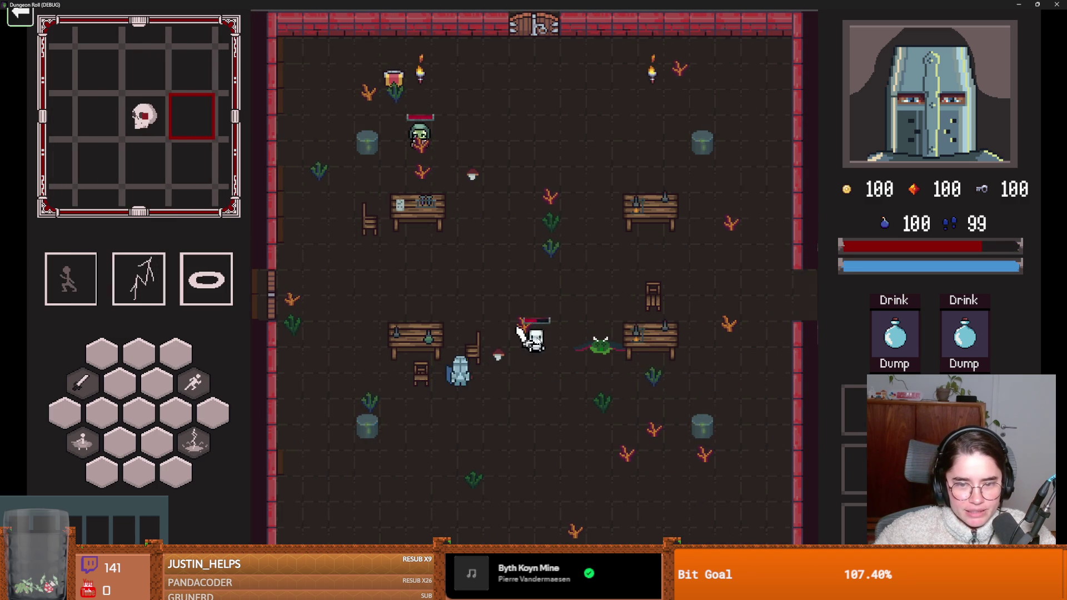
click(536, 339)
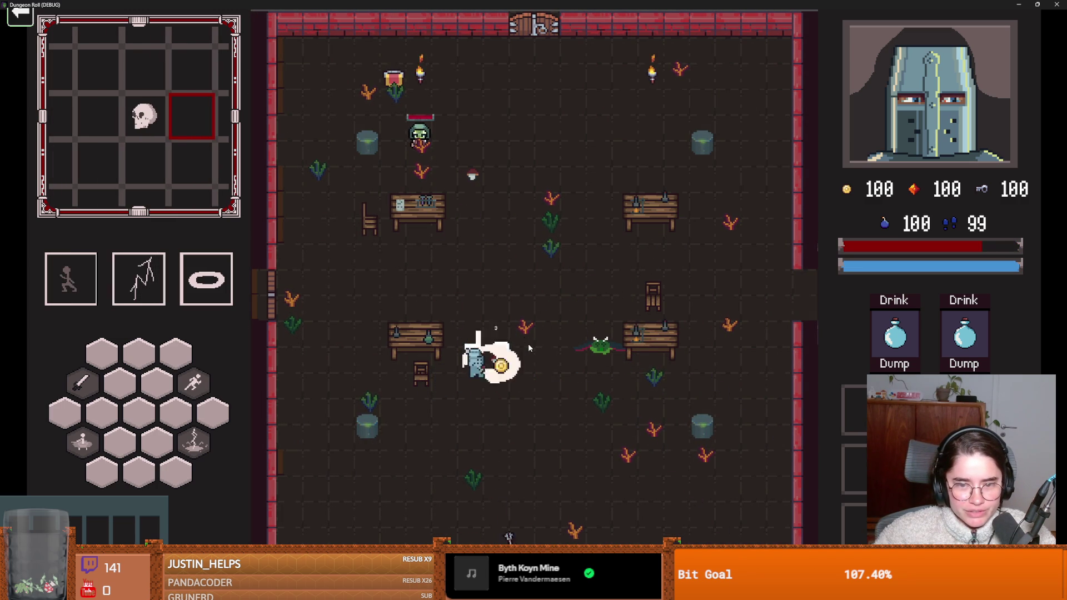
click(528, 344)
Step: Dash toward the goblin and kill it with three attacks
key(space)
key(w)
key(a)
click(343, 237)
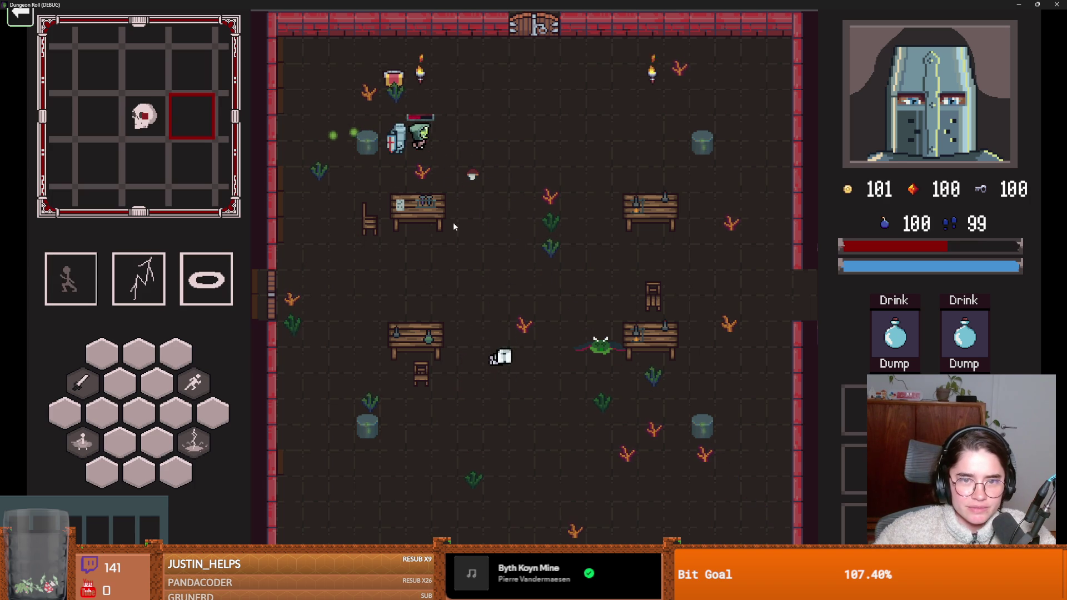
click(429, 140)
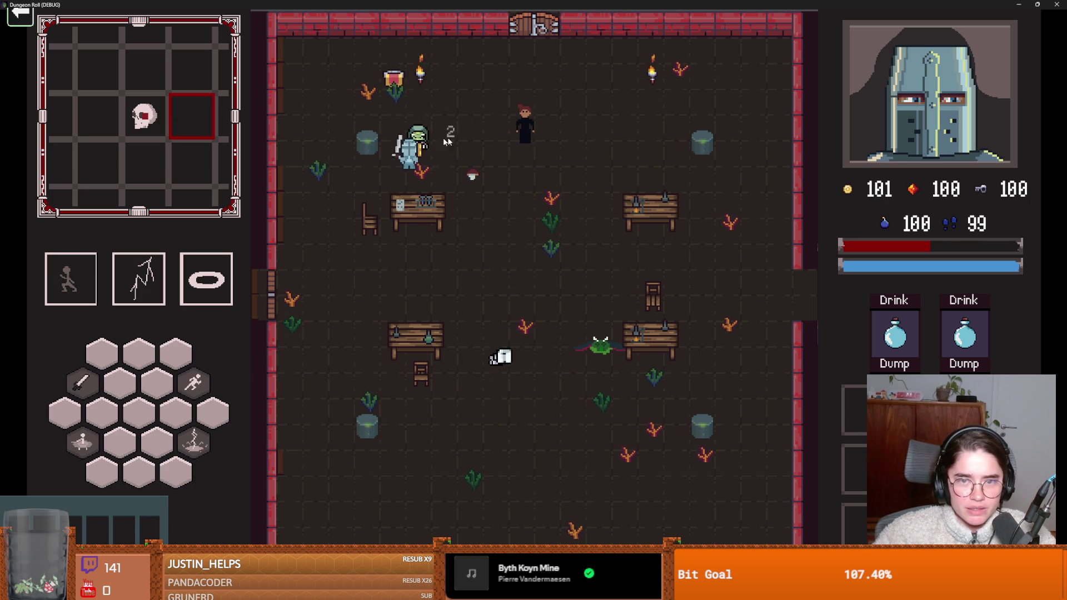
click(429, 140)
Step: Talk to the red-haired NPC, skip the dialogue, and take the Radiant Hit upgrade
key(d)
key(e)
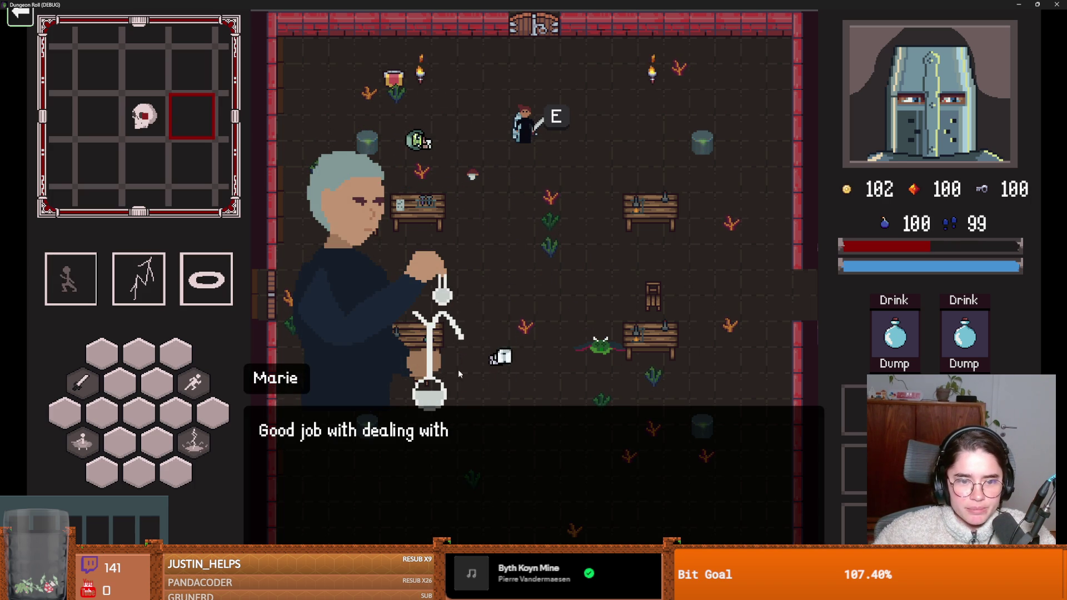
key(e)
click(554, 359)
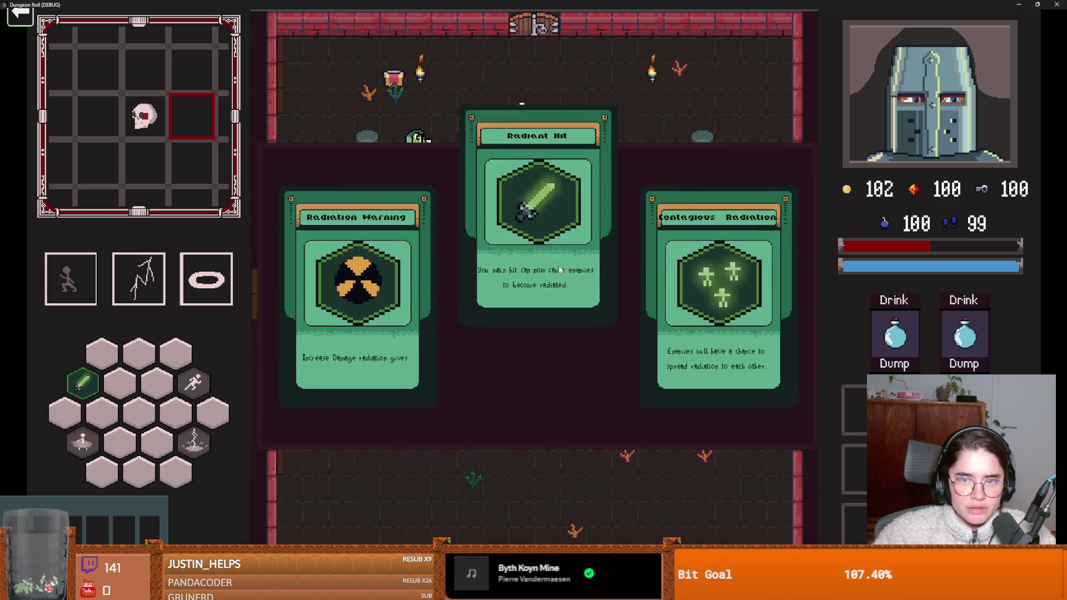
Step: Reroll the next-room offers three times, enter the chosen room, and attack the skeleton
key(e)
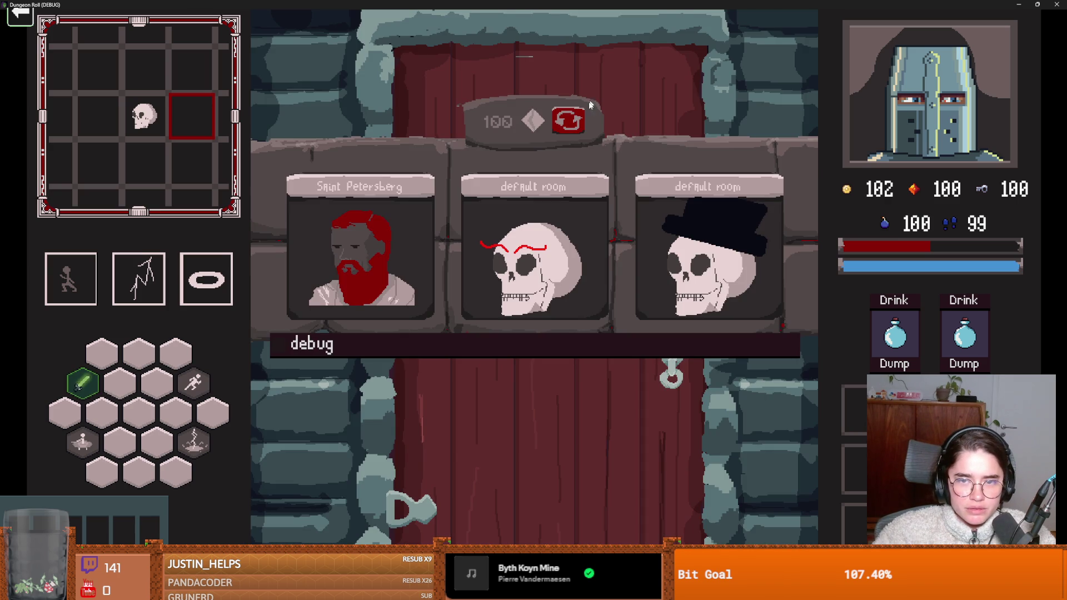
click(570, 123)
click(569, 124)
click(570, 123)
click(389, 236)
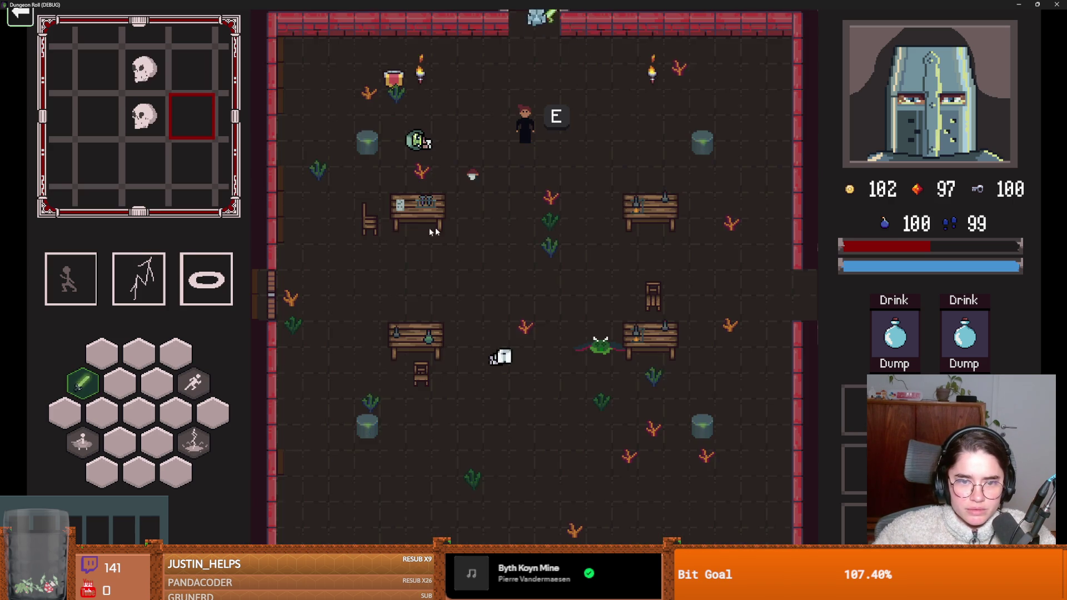
key(d)
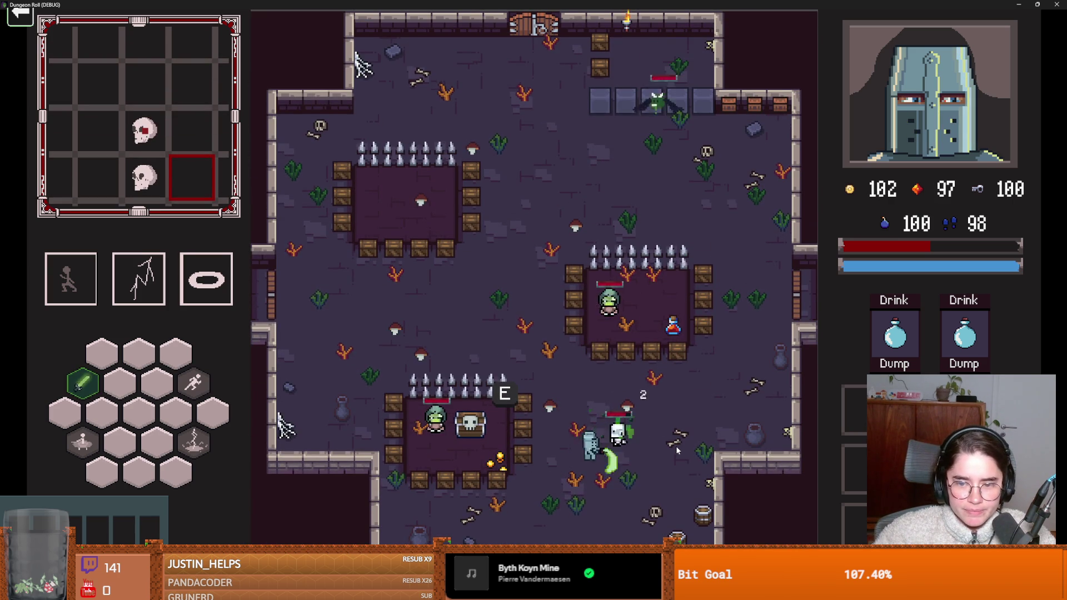
click(655, 425)
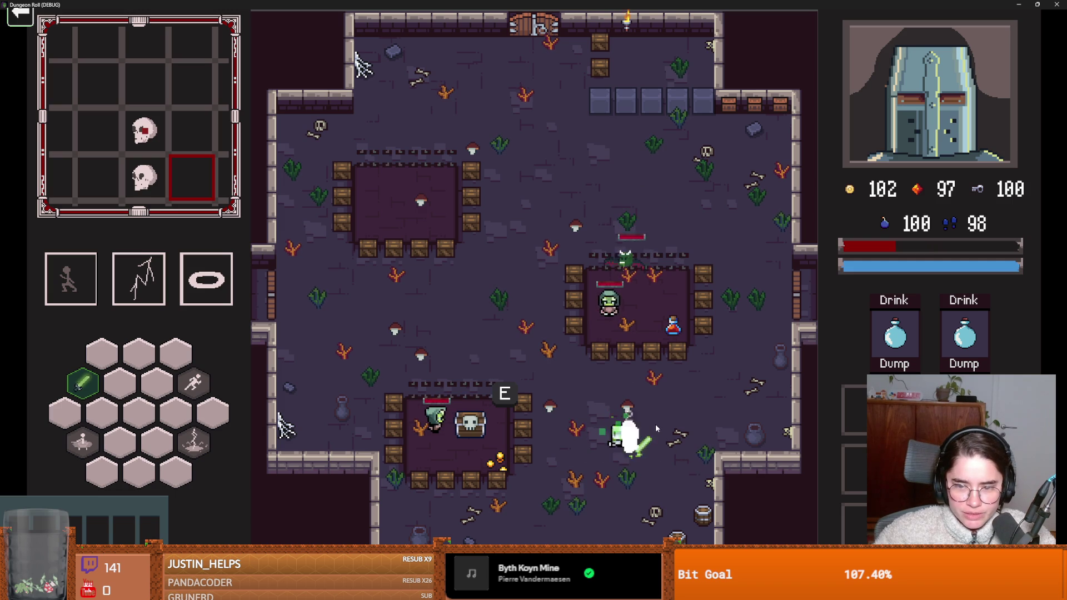
Step: Fight the first goblin with lightning, a dash and slashes until it falls
key(d)
key(2)
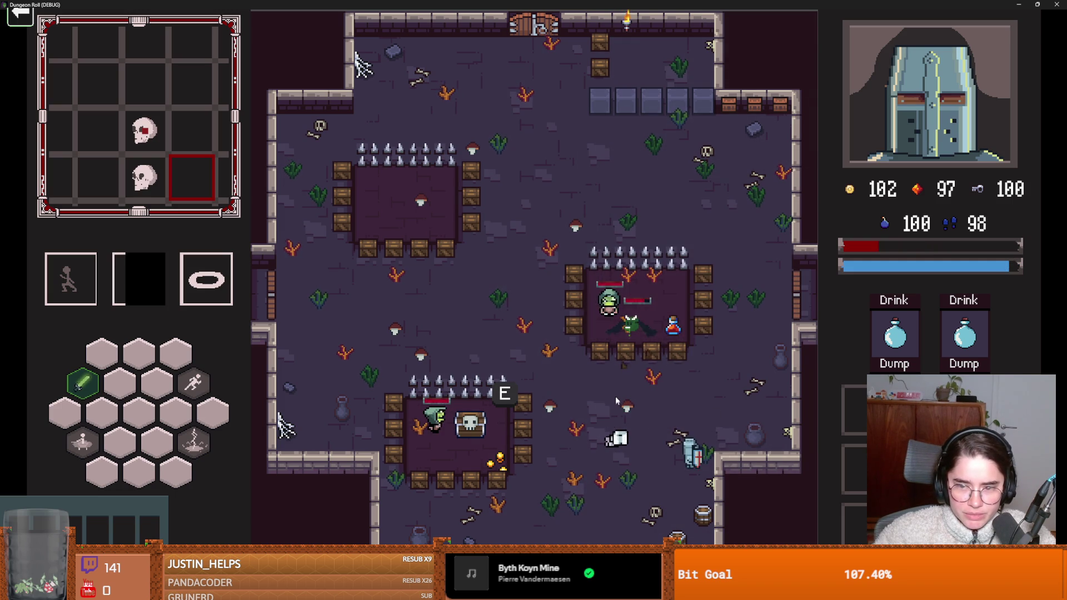
key(a)
key(space)
click(632, 341)
key(d)
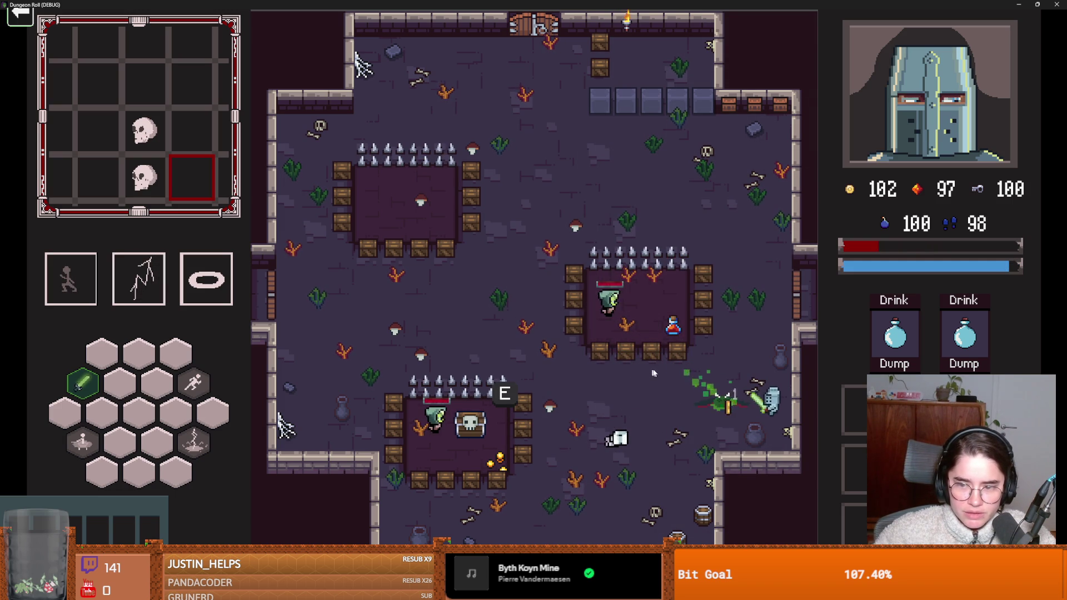
key(2)
Step: Grab the coin, kill the goblin in the pit room, and pick up its dropped coin
key(a)
key(space)
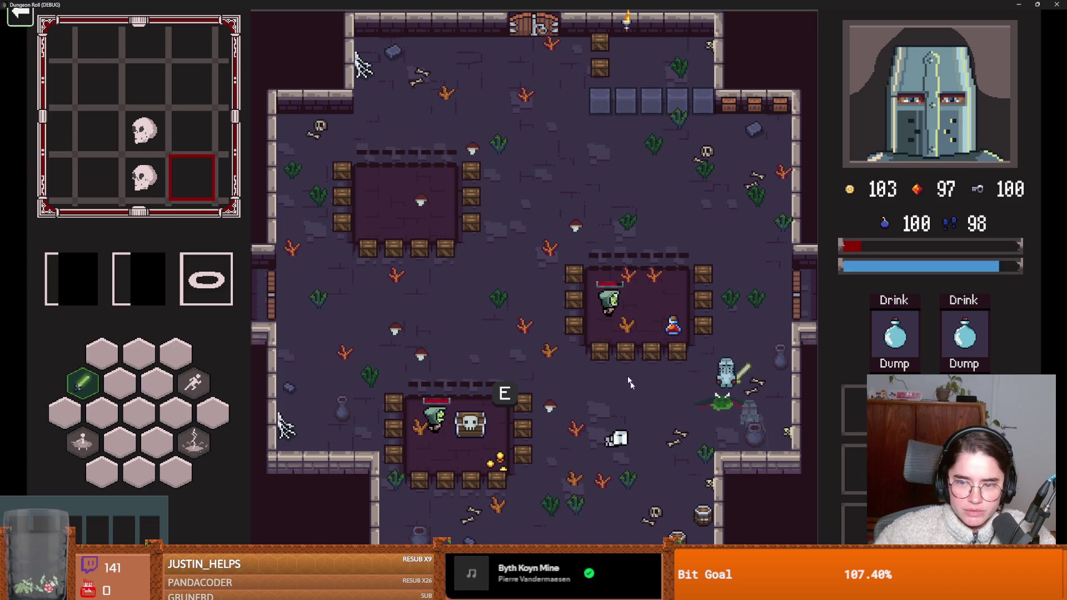
click(551, 341)
click(549, 342)
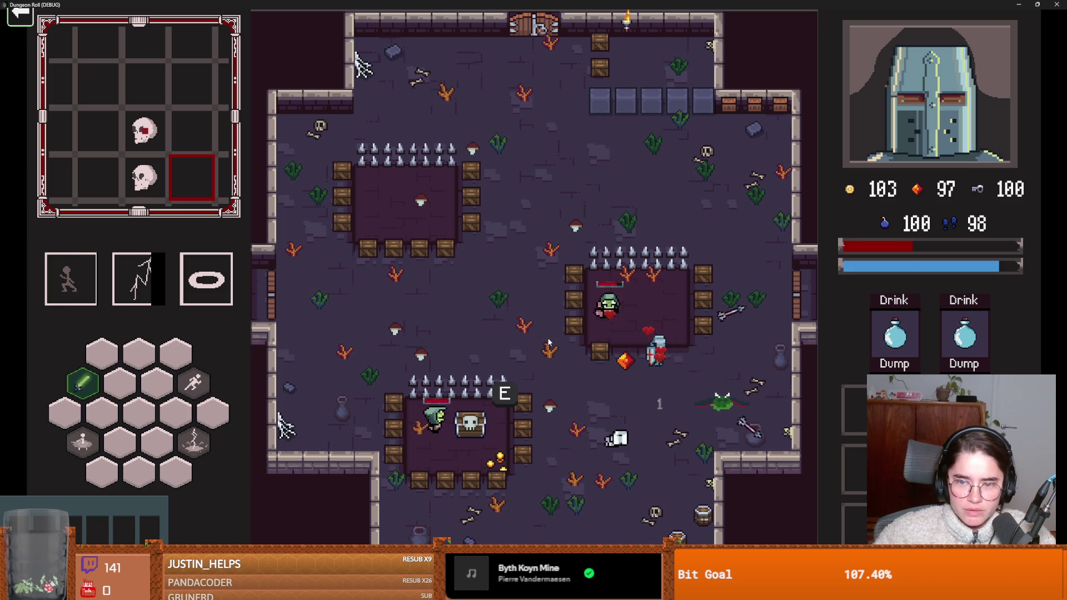
key(s)
Step: Move past the chest to the top door and unlock it with a key
key(a)
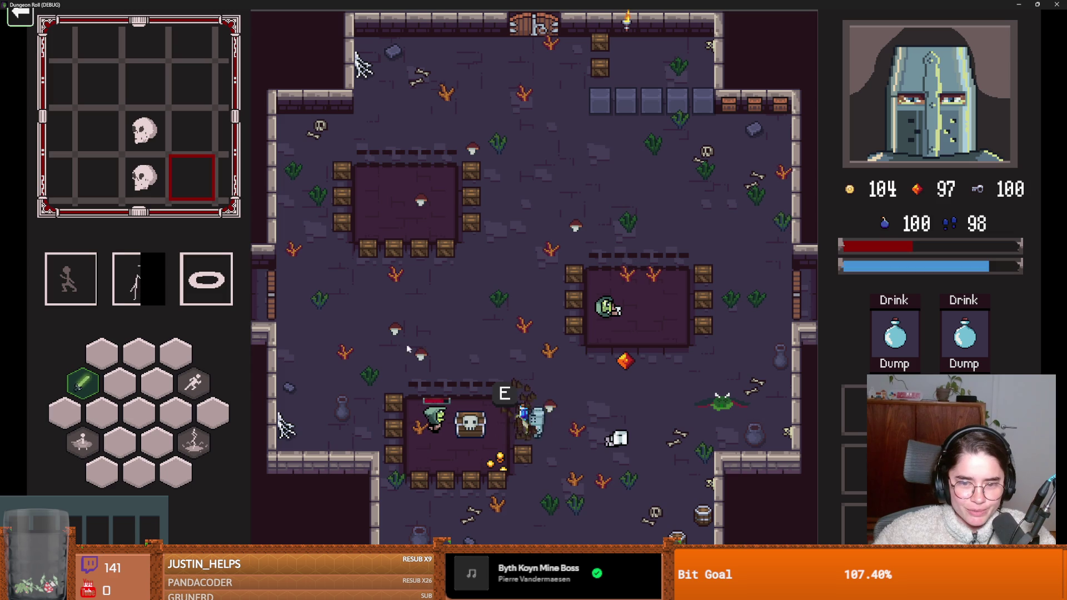
key(a)
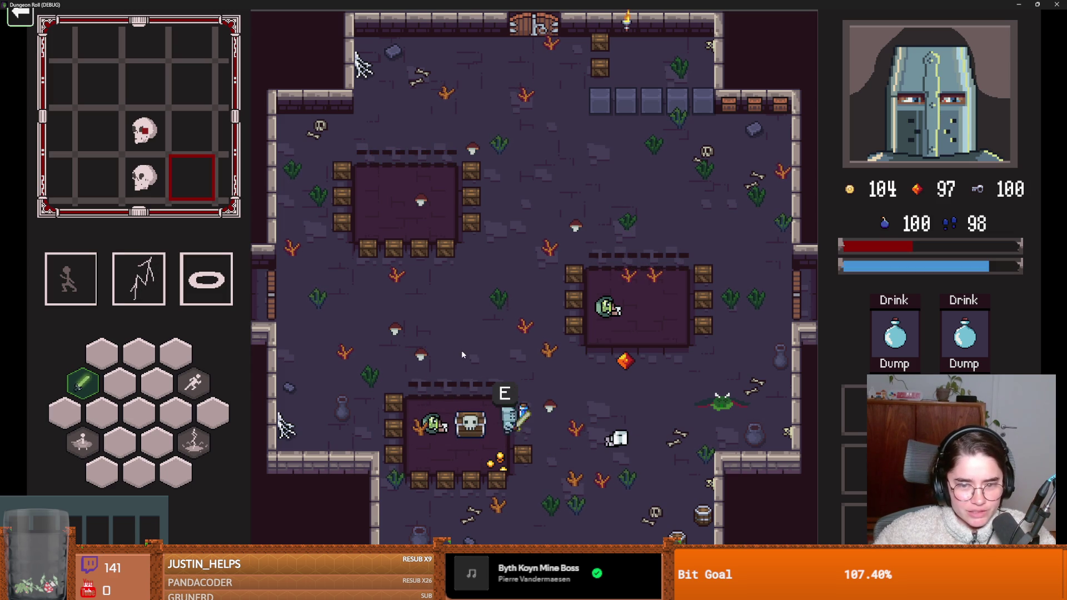
key(space)
key(w)
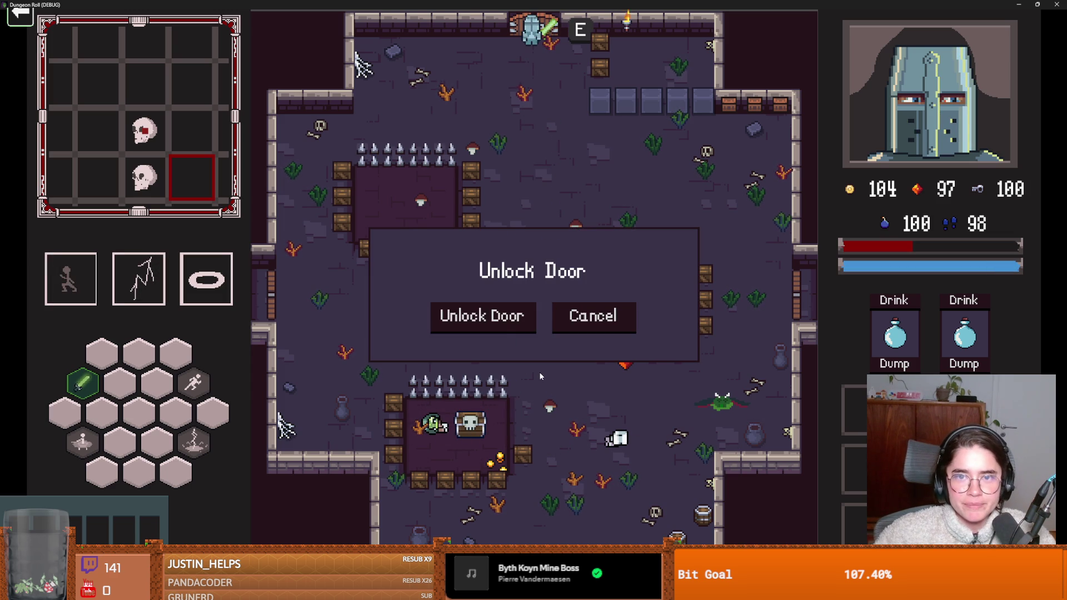
click(511, 327)
Step: Enter the Silk Road room, check the dungeon map, and walk to the merchant
click(669, 288)
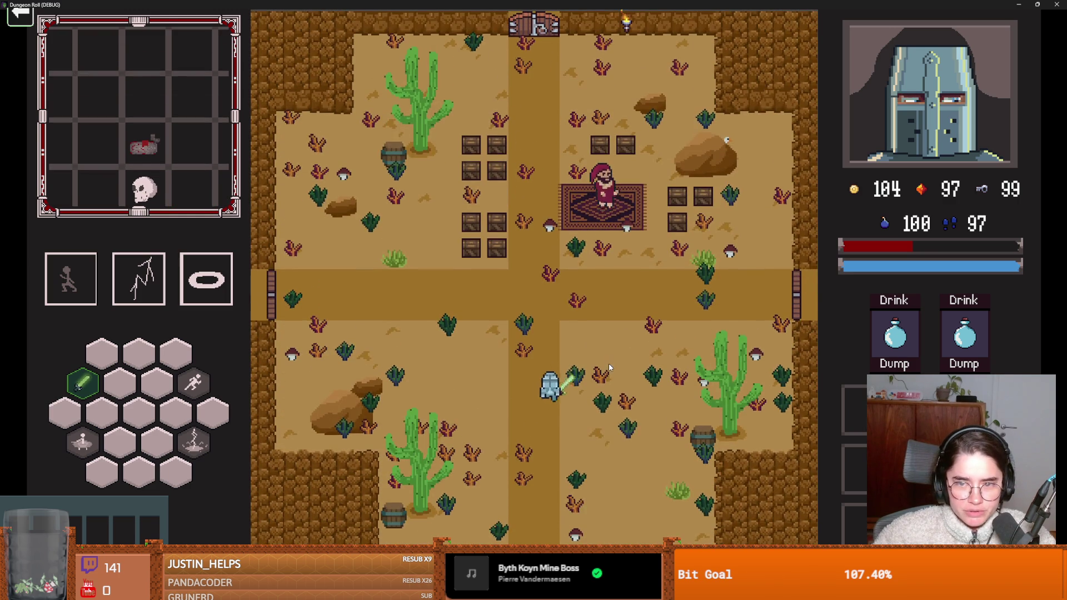
key(m)
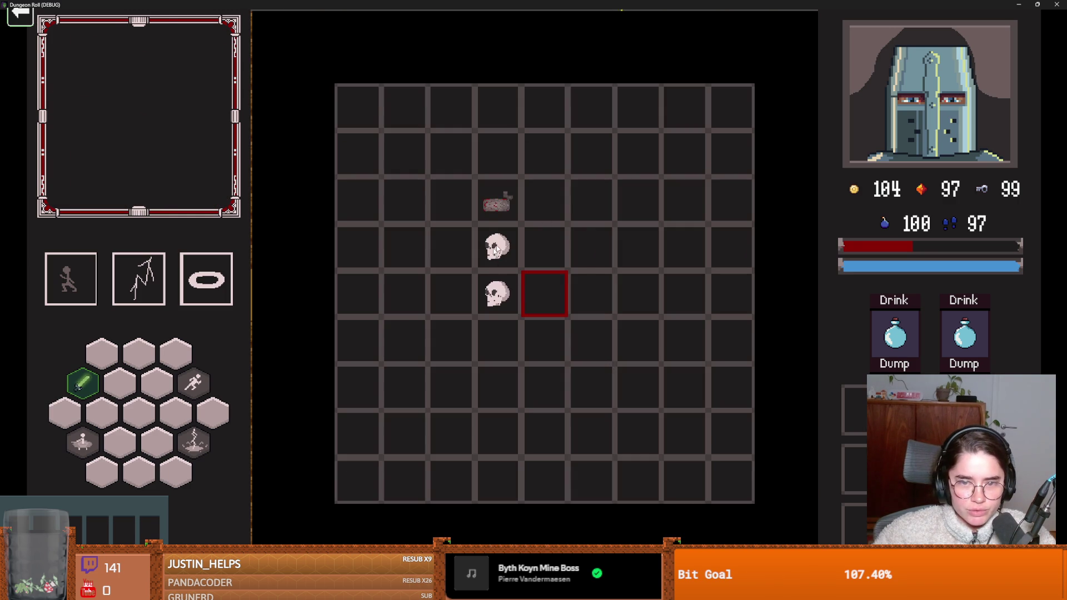
key(m)
key(w)
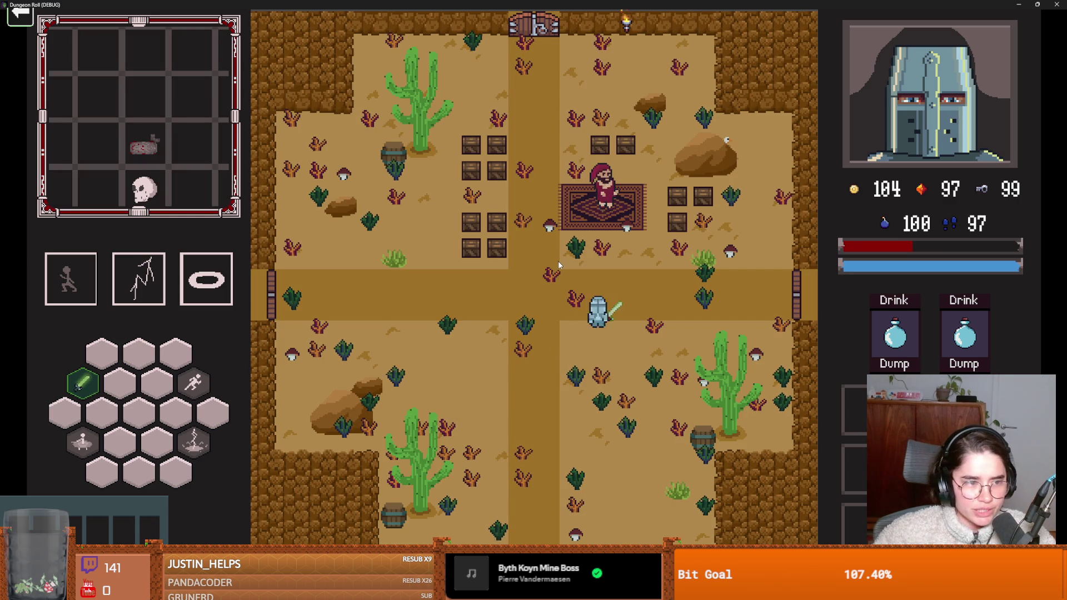
key(m)
key(m)
key(d)
key(w)
Step: Buy the compass from the merchant for 5 gold and leave the shop
key(e)
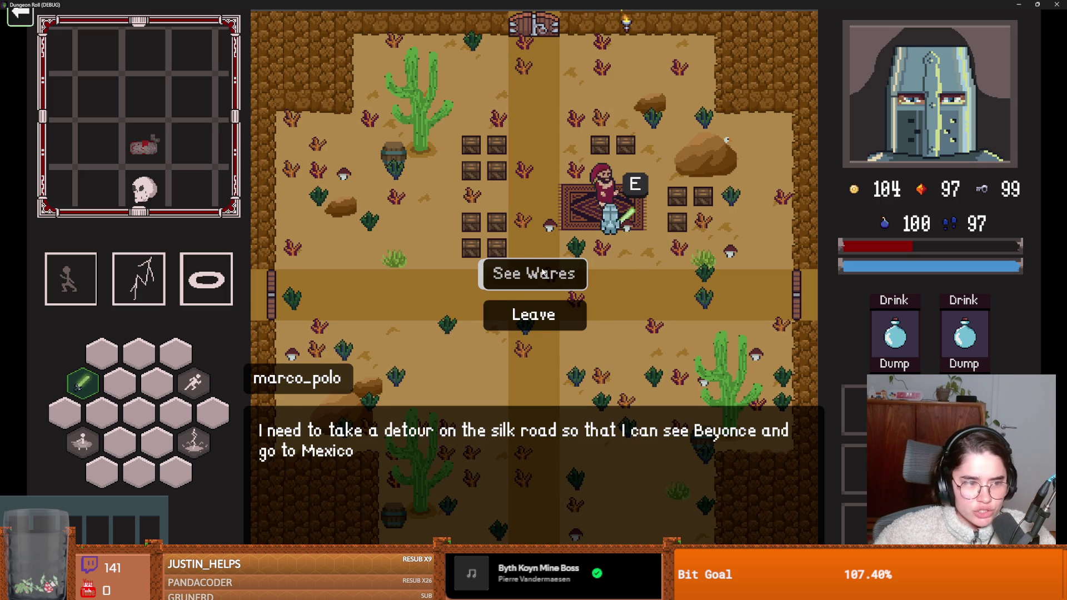
click(543, 272)
click(530, 287)
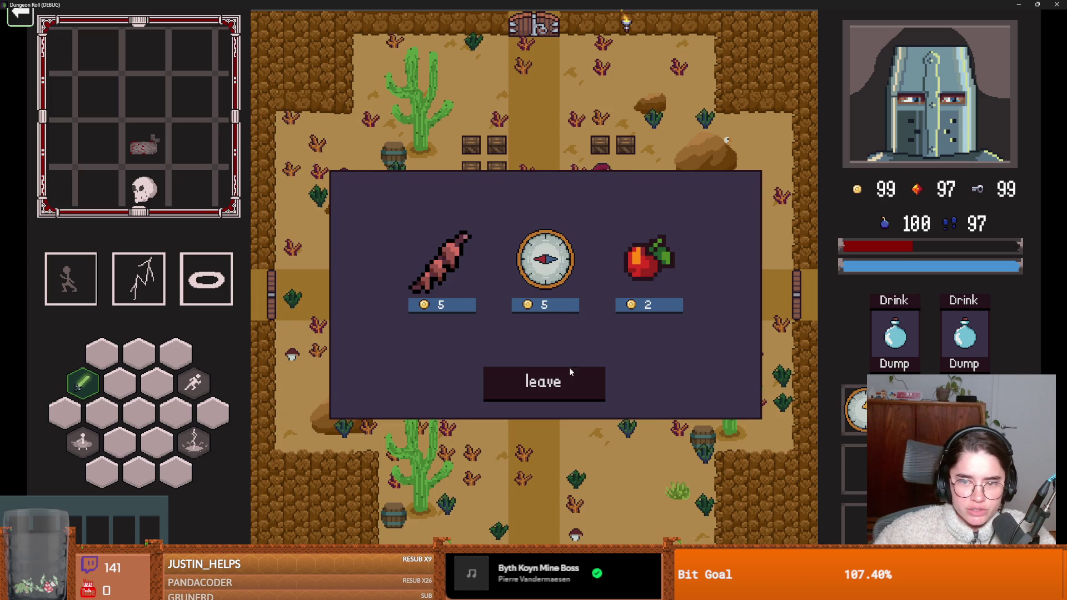
click(580, 386)
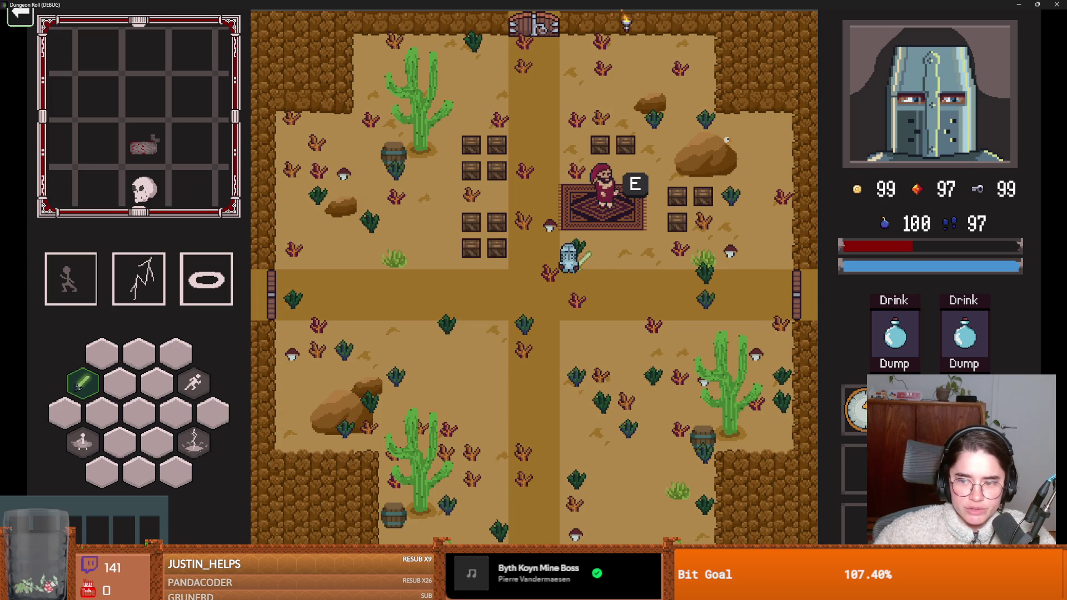
Step: Walk away from the rug and roll up the path to the top door
key(d)
key(s)
key(s)
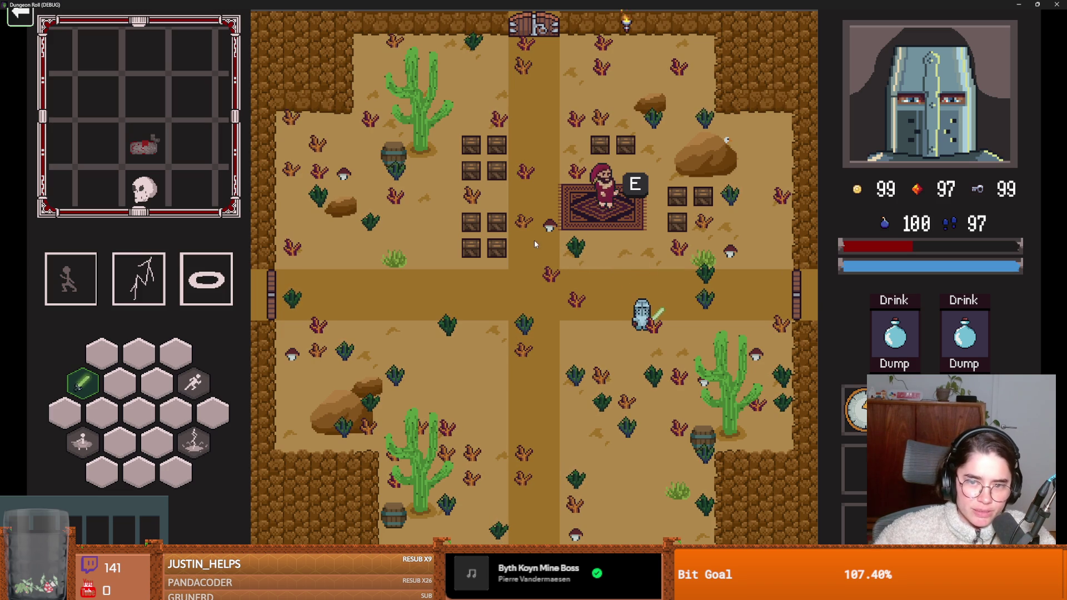
key(w)
key(a)
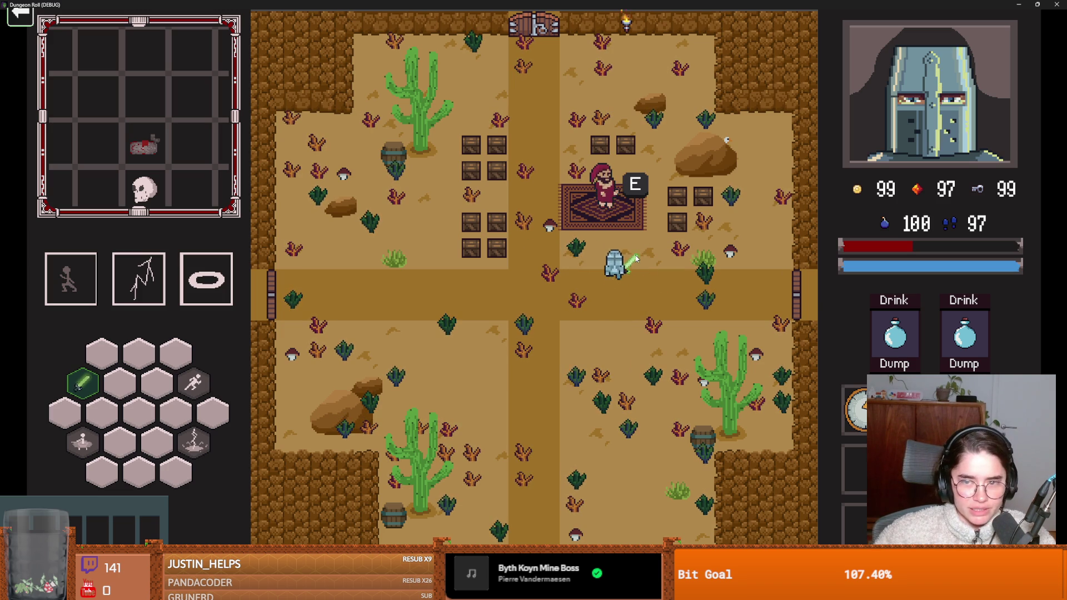
key(space)
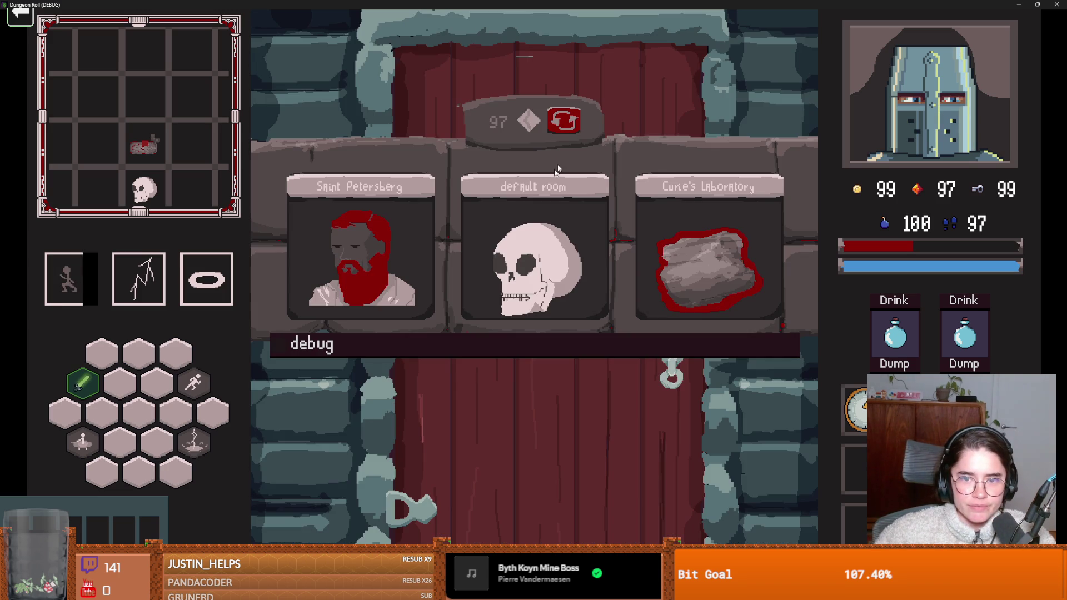
Step: Enter the Saint Petersberg room and kill the skeleton with lightning and two slashes
key(1)
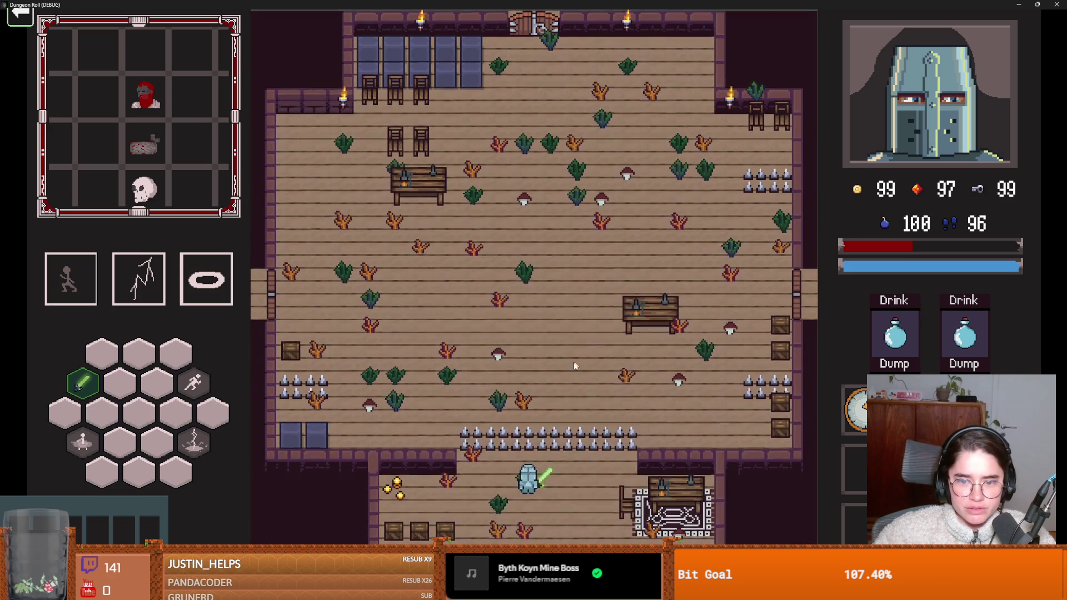
right_click(531, 384)
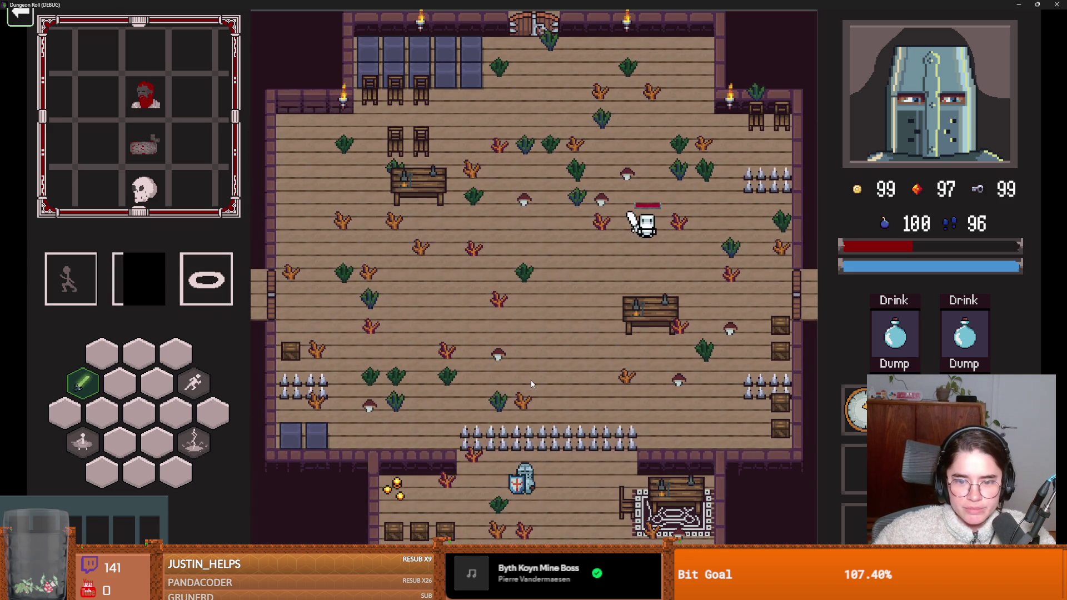
key(w)
key(space)
key(d)
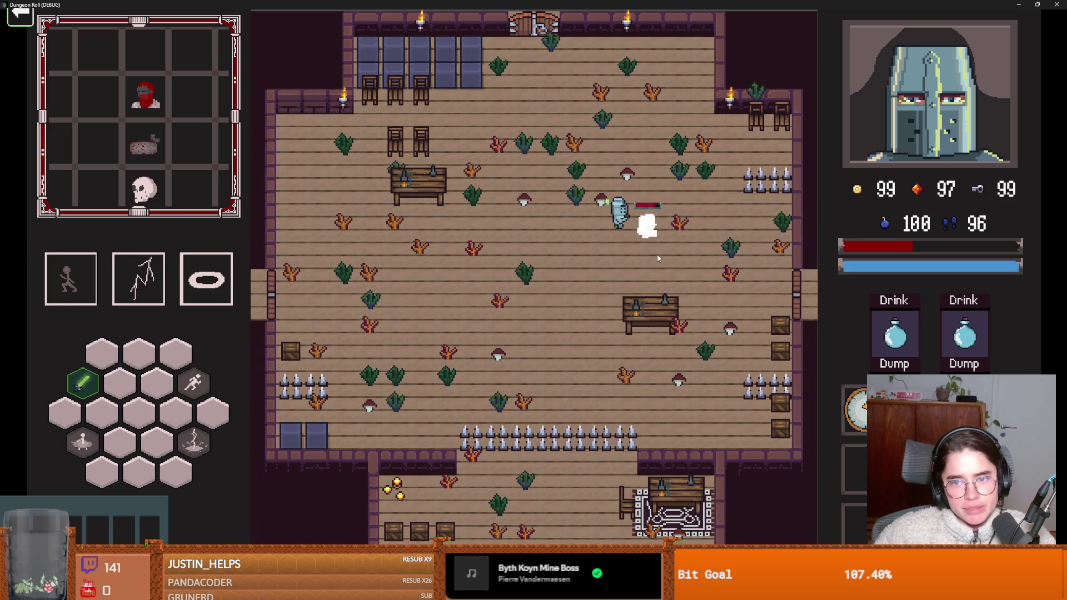
click(658, 259)
click(658, 258)
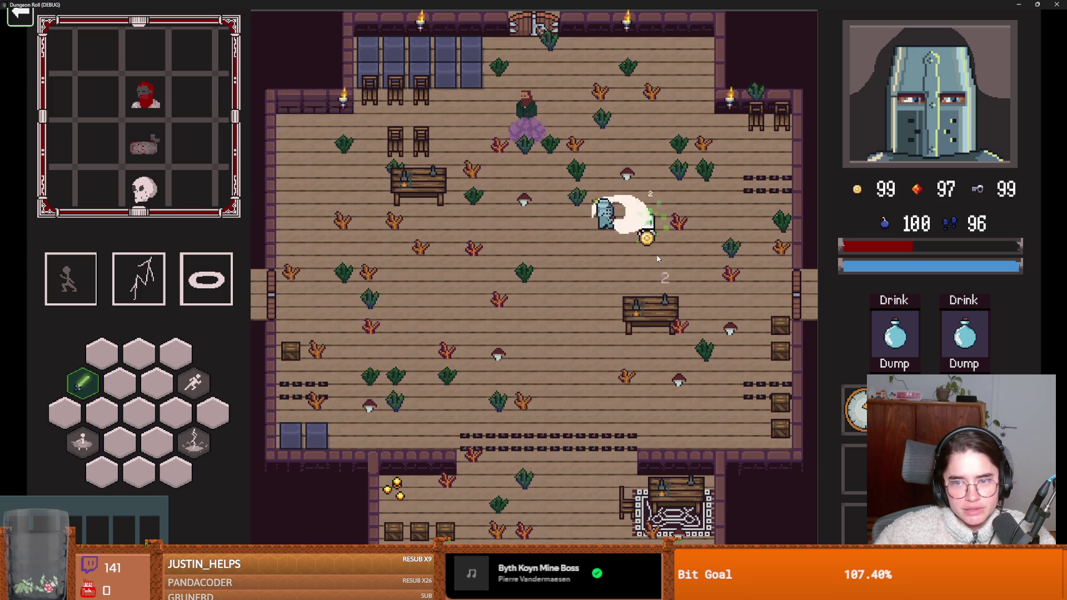
Step: Talk to Dostoevsky and choose the PawnBroker card for 25 coins
key(a)
key(a)
key(w)
key(e)
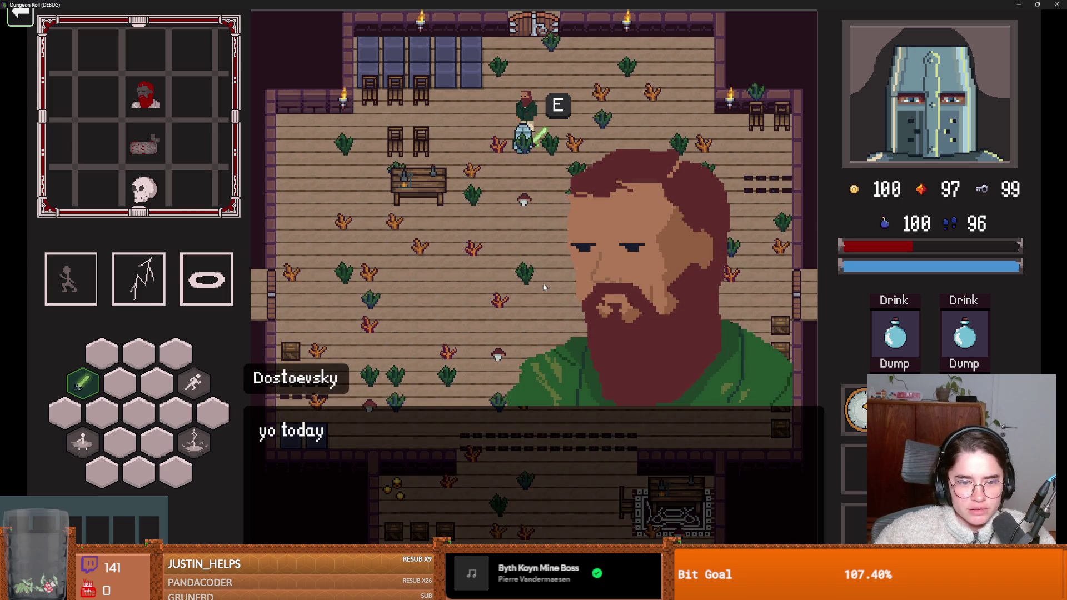
key(e)
key(e)
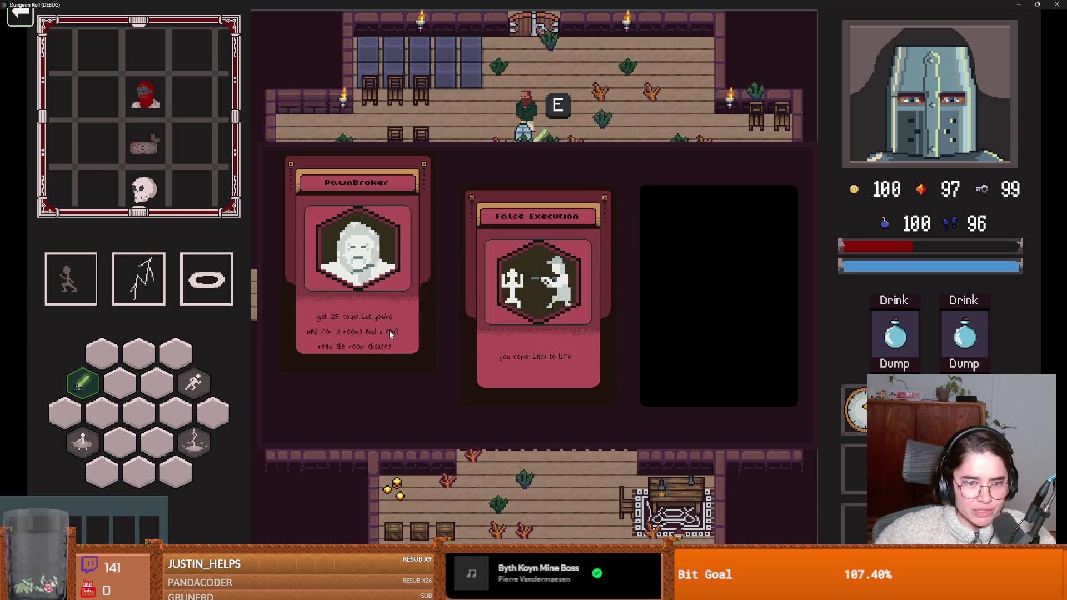
click(380, 315)
Step: Pick the left mystery room and fight the skeleton and the green enemy
key(e)
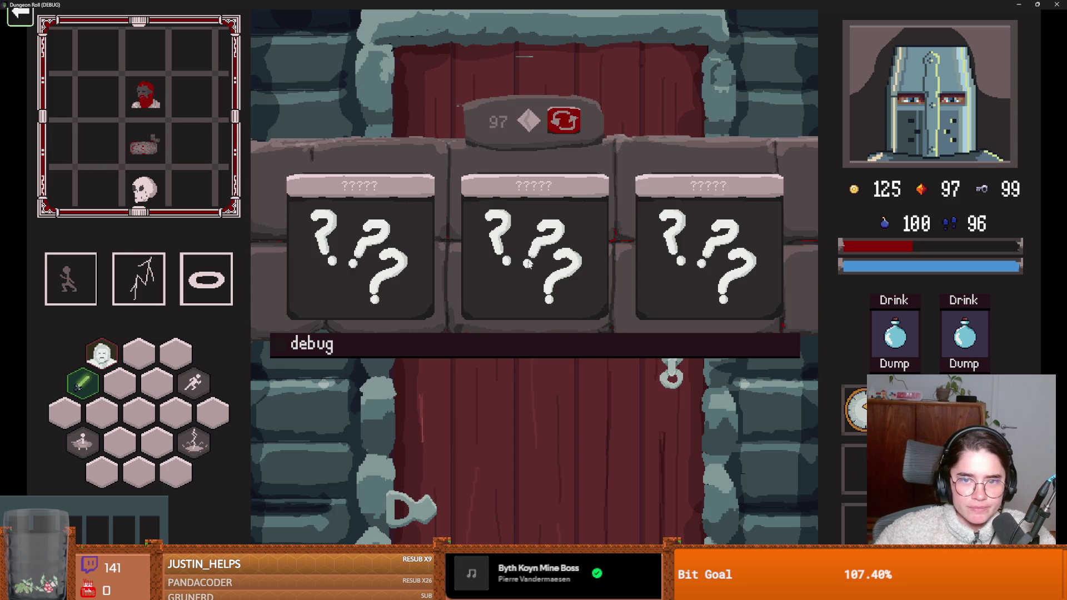
click(397, 259)
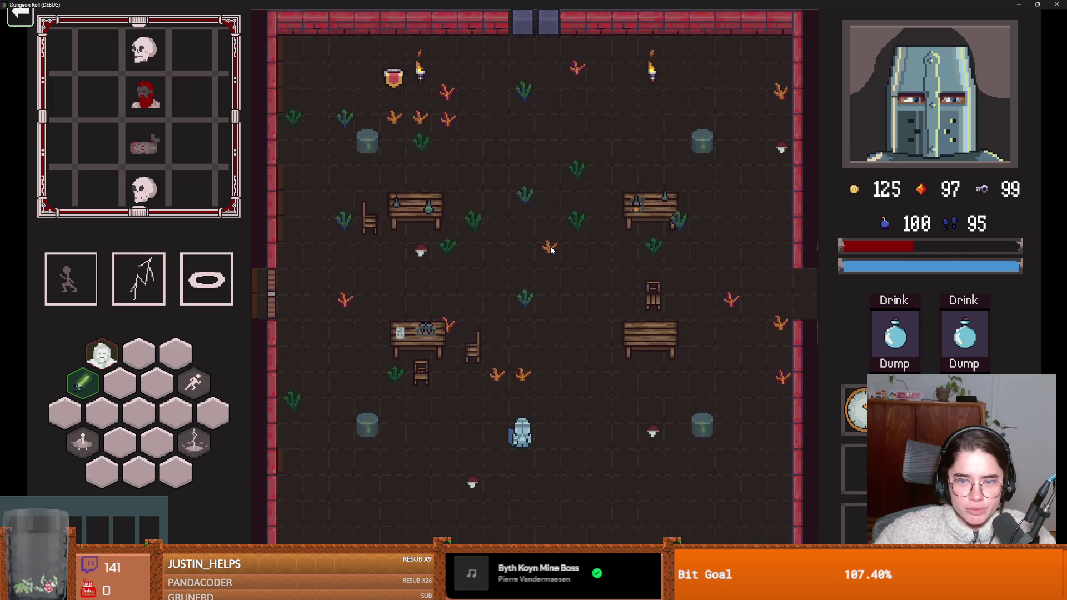
key(d)
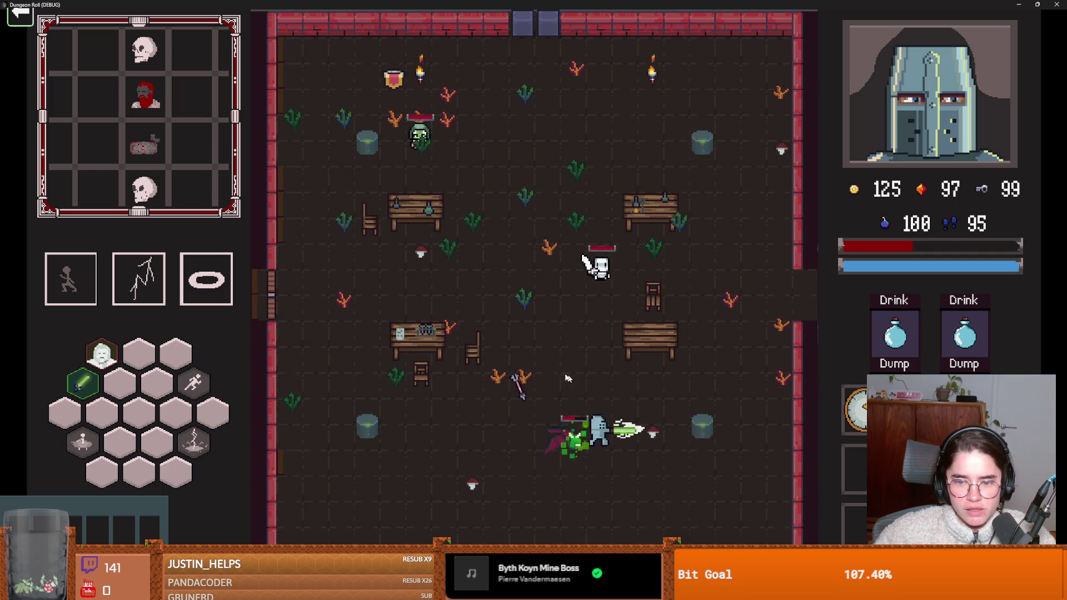
key(a)
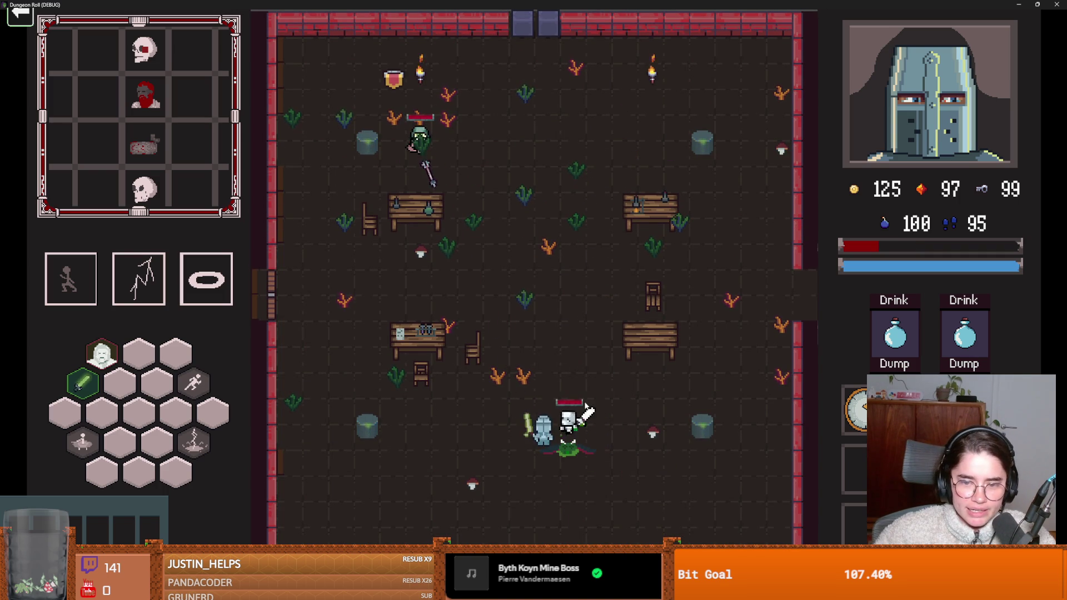
click(578, 396)
click(573, 390)
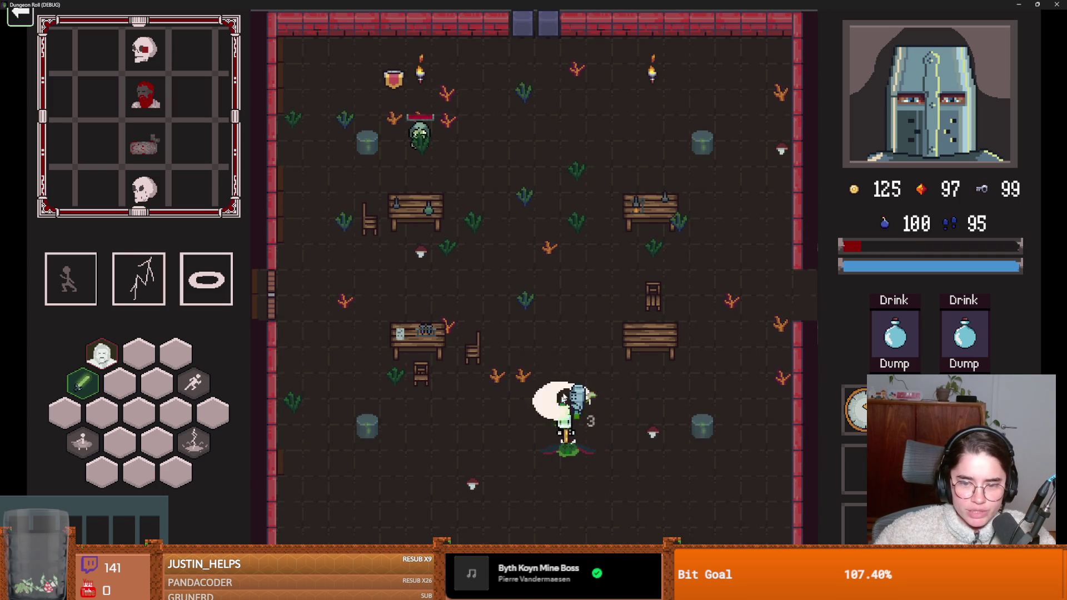
key(space)
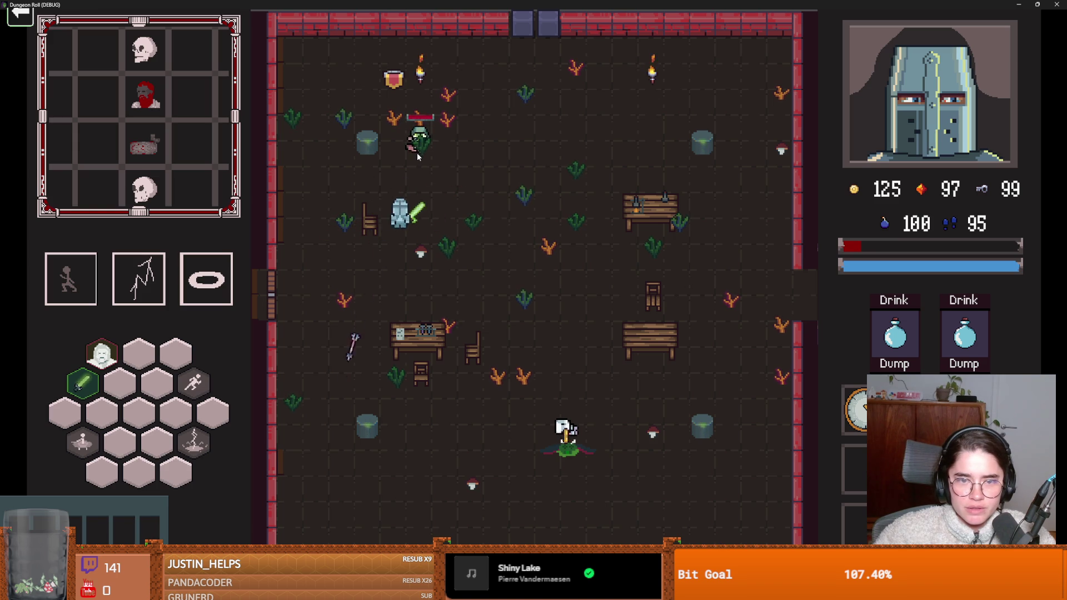
click(417, 141)
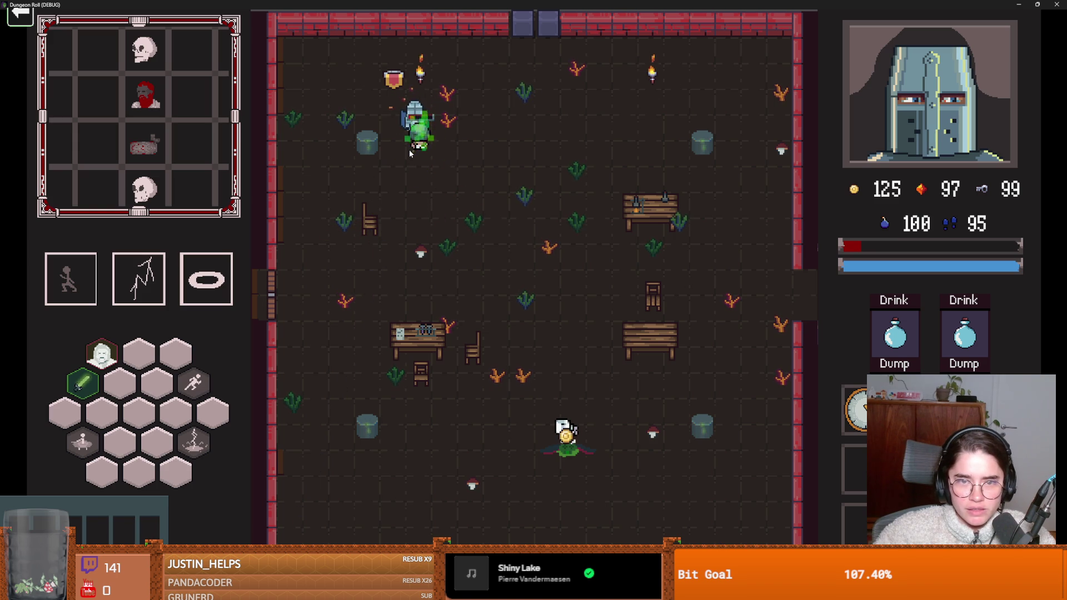
Step: Move up into the next room and talk to the NPC for rewards
key(d)
key(w)
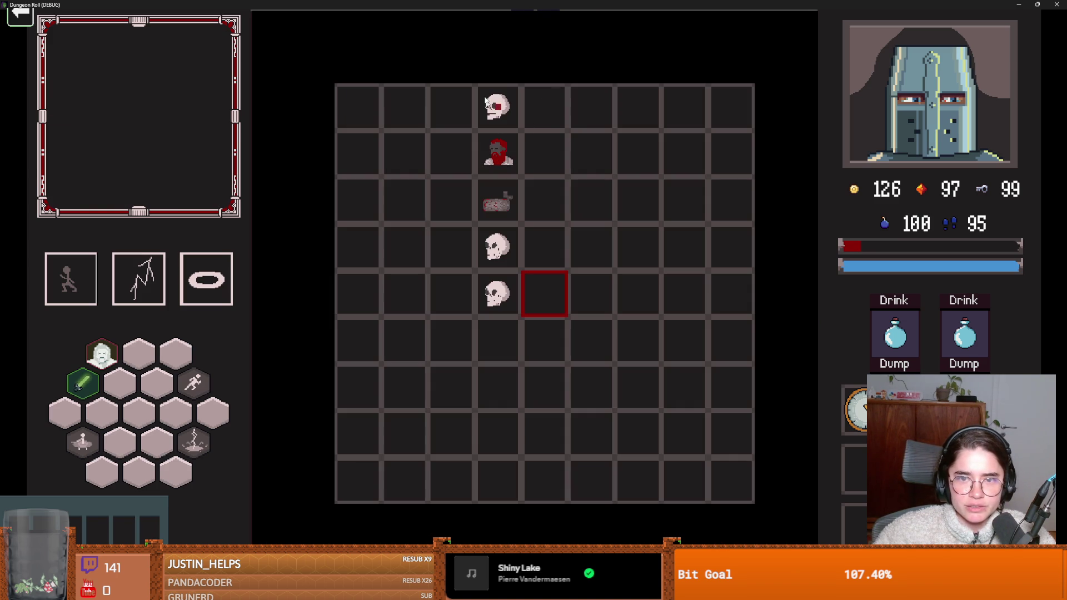
key(s)
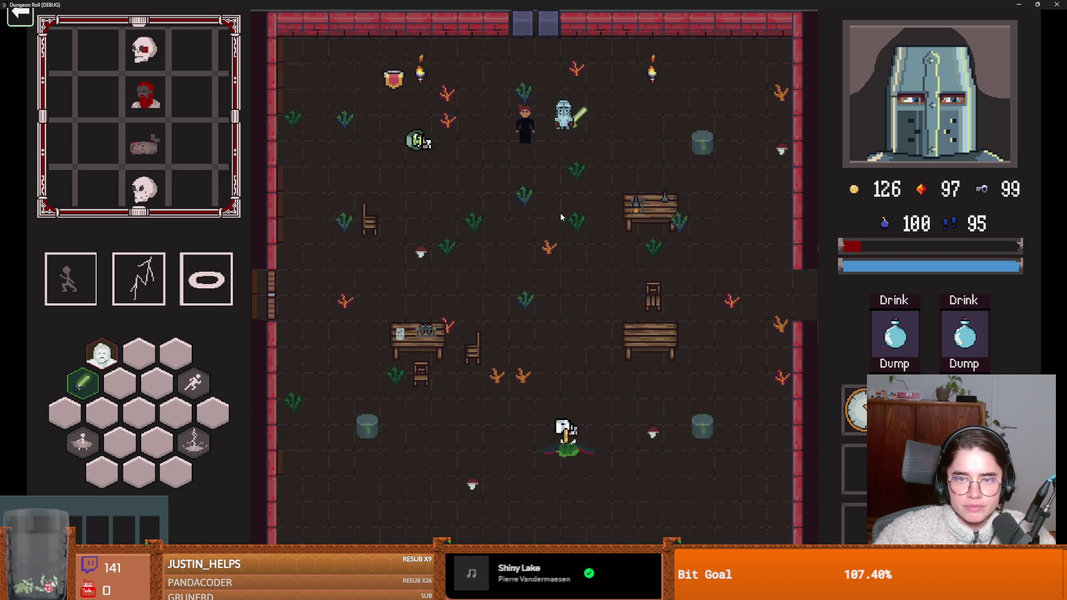
key(e)
key(e)
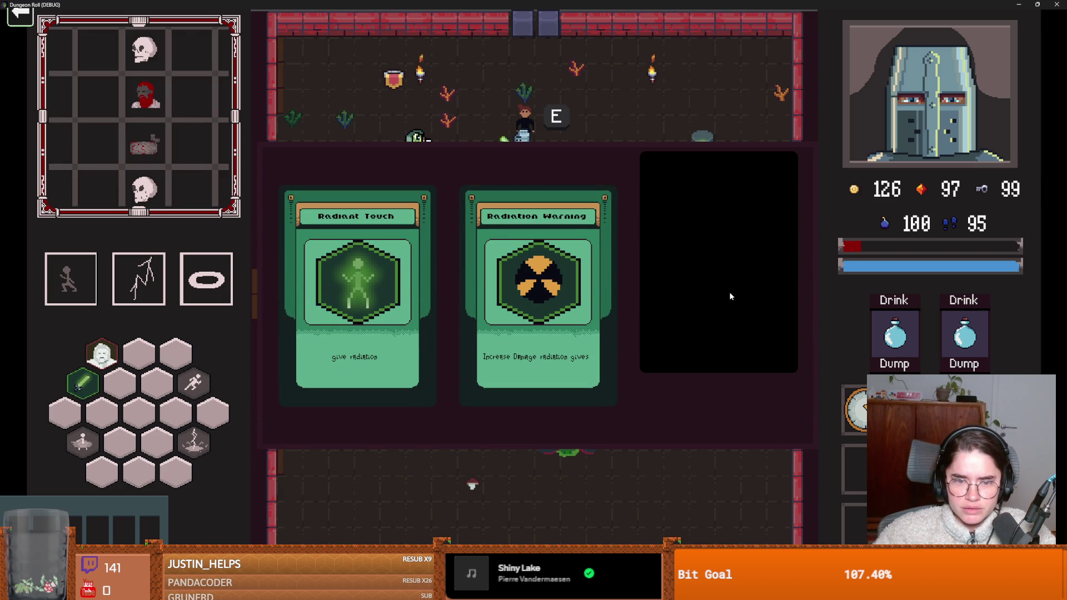
Step: Take the Radiation Warning upgrade and walk and dash around the room
key(a)
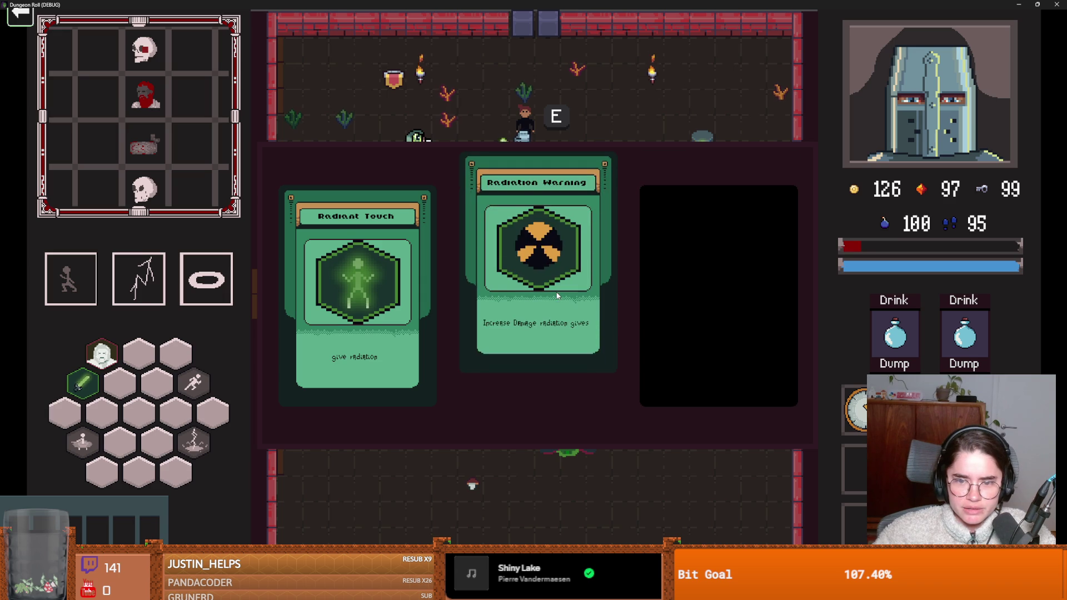
click(557, 295)
key(s)
key(d)
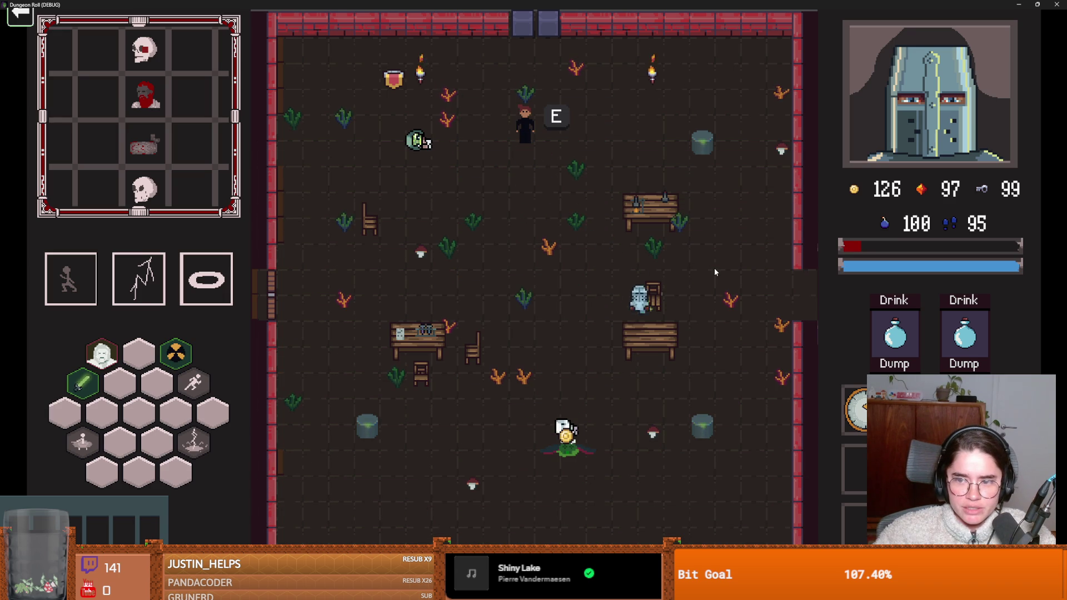
key(a)
key(s)
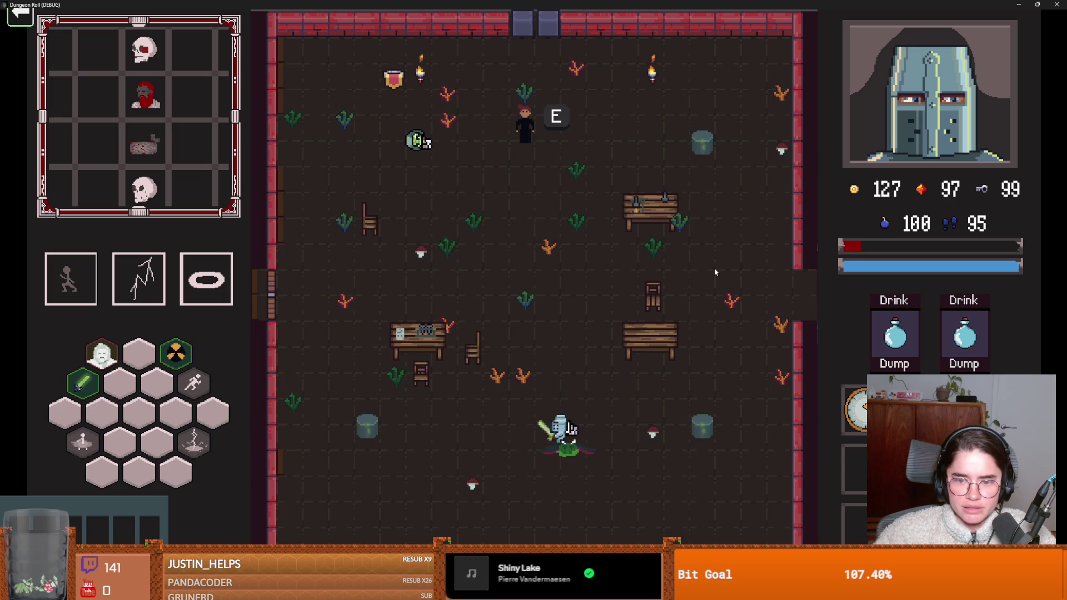
key(d)
key(space)
Step: Leave through the east doorway and dash through the top doorway into the next room
key(w)
key(d)
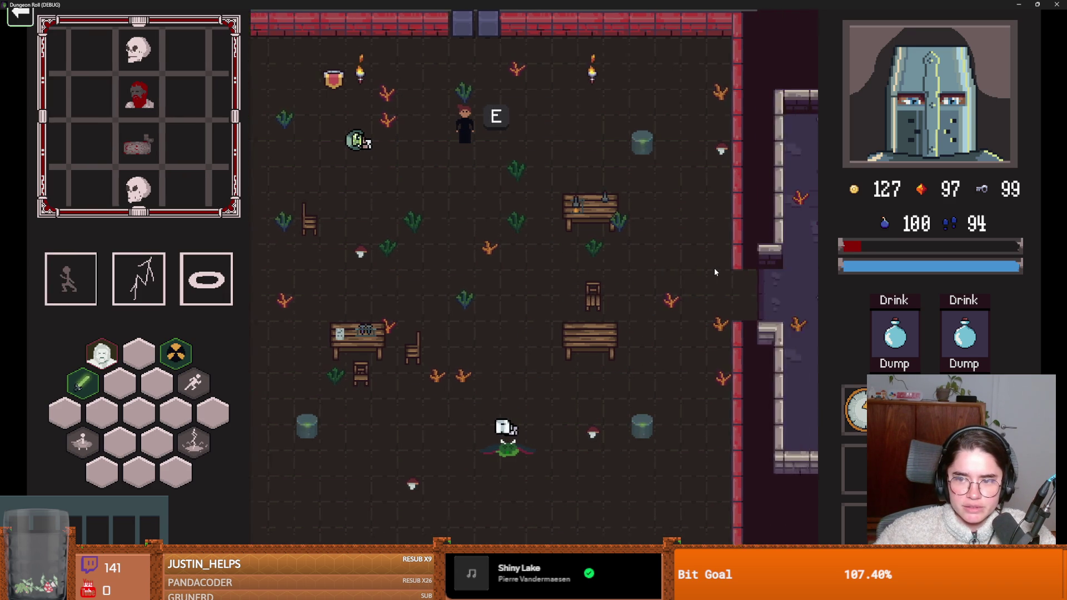
key(d)
key(w)
key(space)
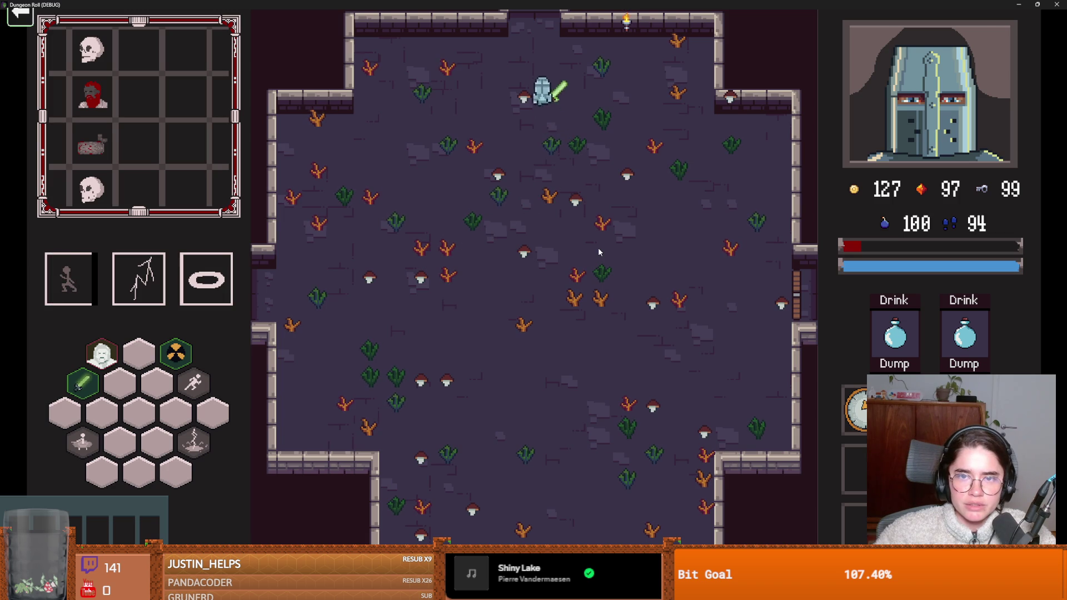
key(w)
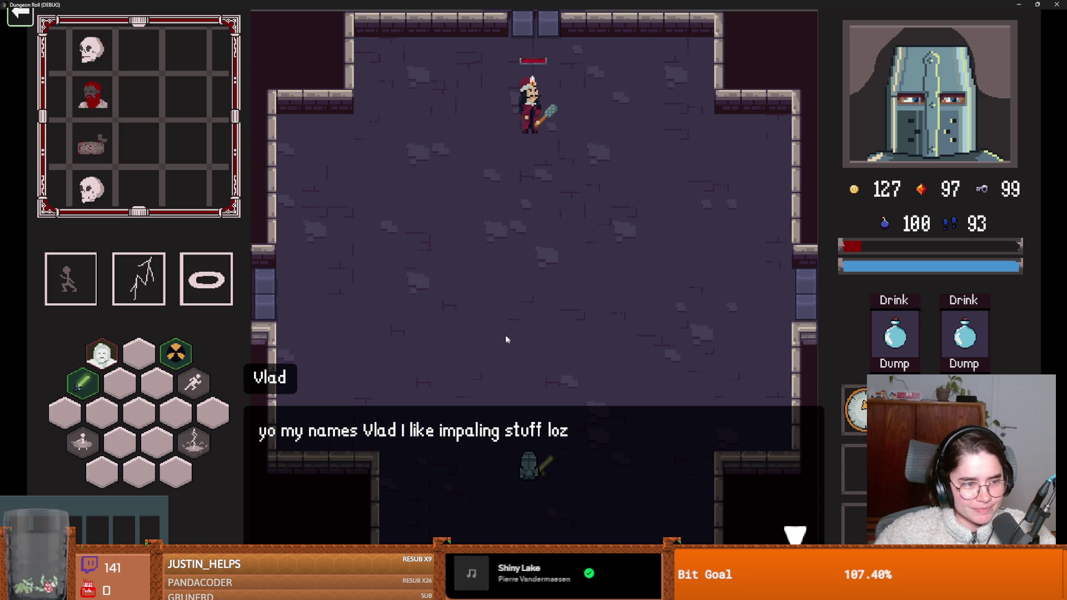
Step: Dismiss the NPC's dialogue, attack the red enemy, then stop the game with F8
key(Tab)
key(Tab)
click(495, 426)
key(w)
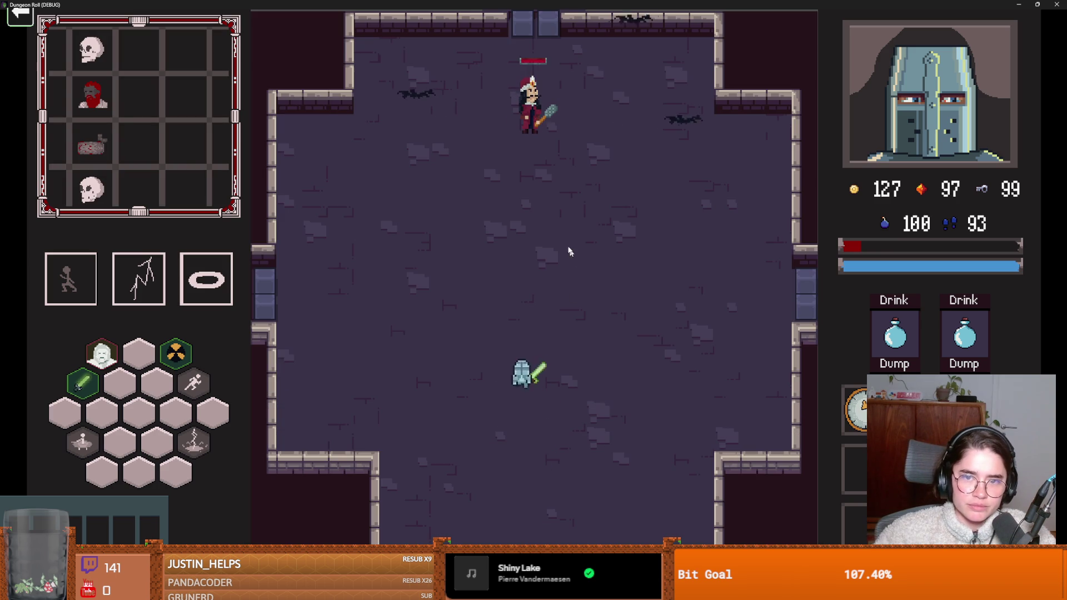
key(w)
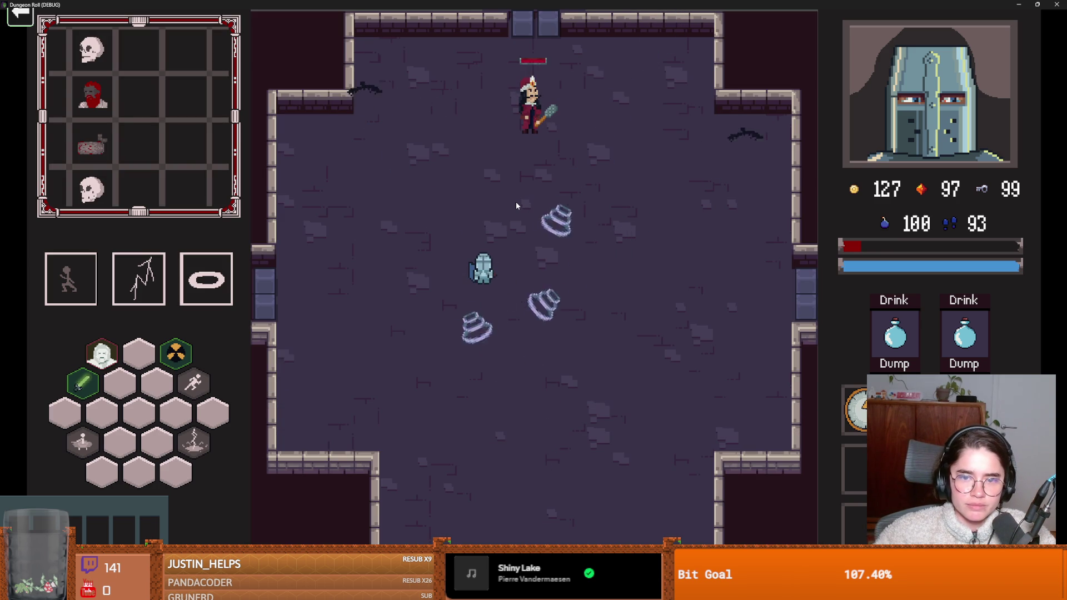
key(w)
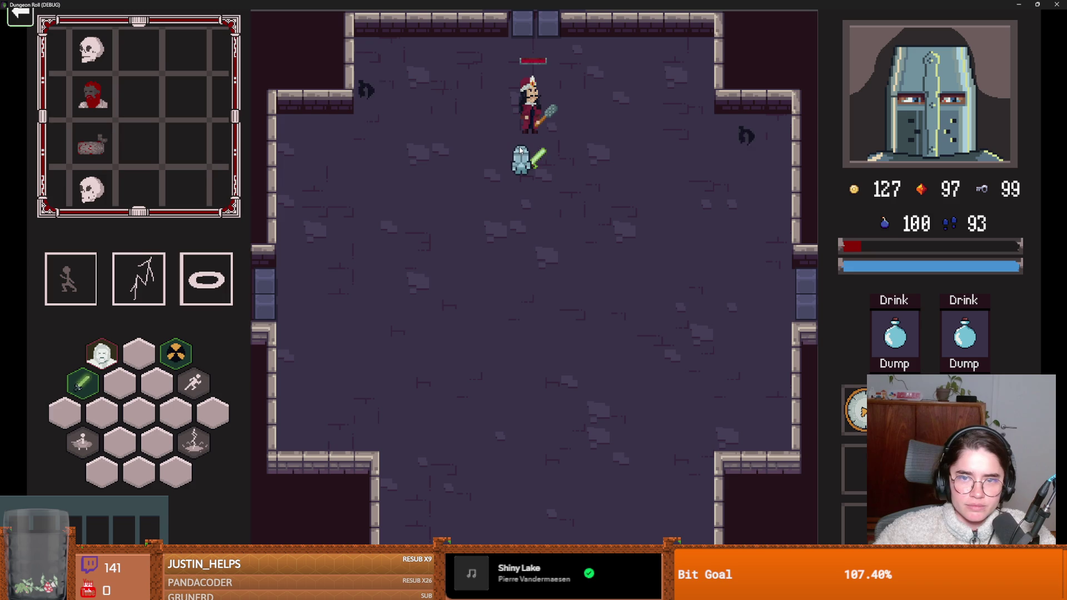
click(523, 146)
key(F8)
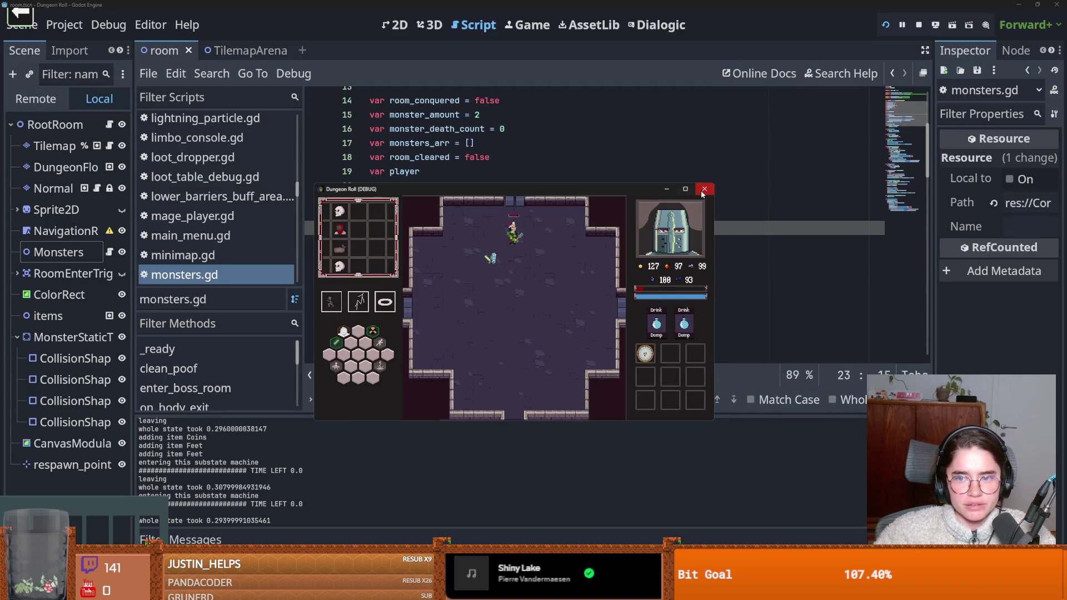
Step: Save the scene, scroll through monsters.gd, then switch to room_generation.gd
key(ctrl+s)
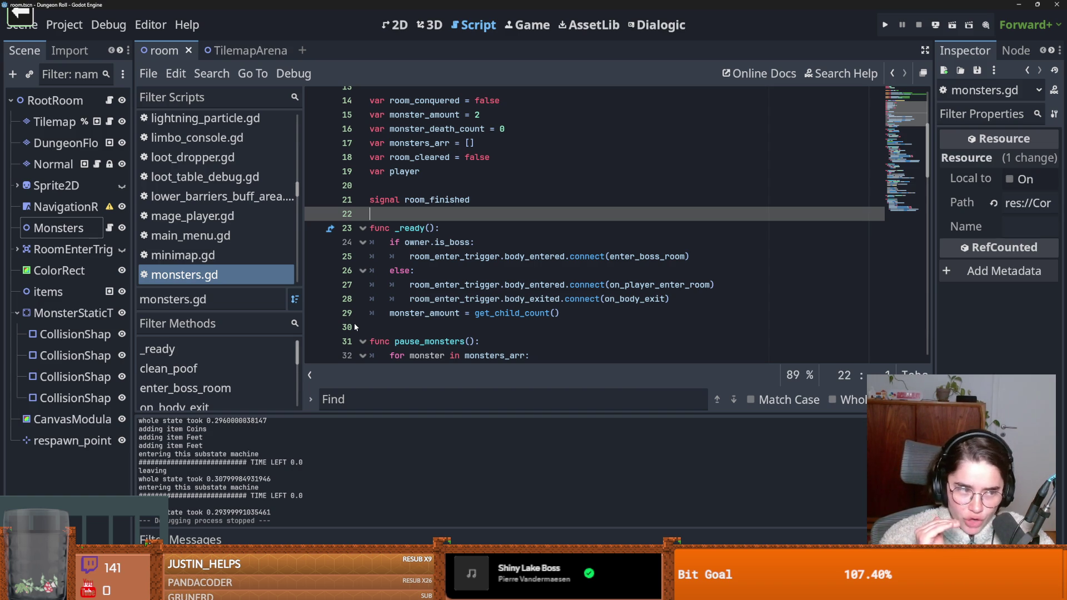
scroll(355, 327, down, 4)
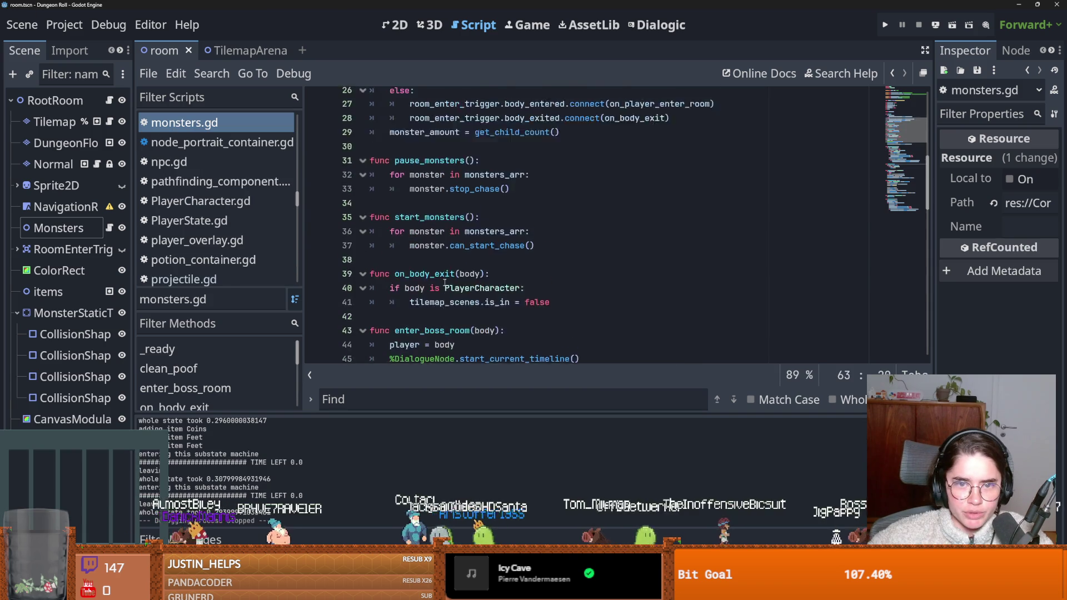
scroll(422, 295, up, 3)
scroll(444, 283, down, 15)
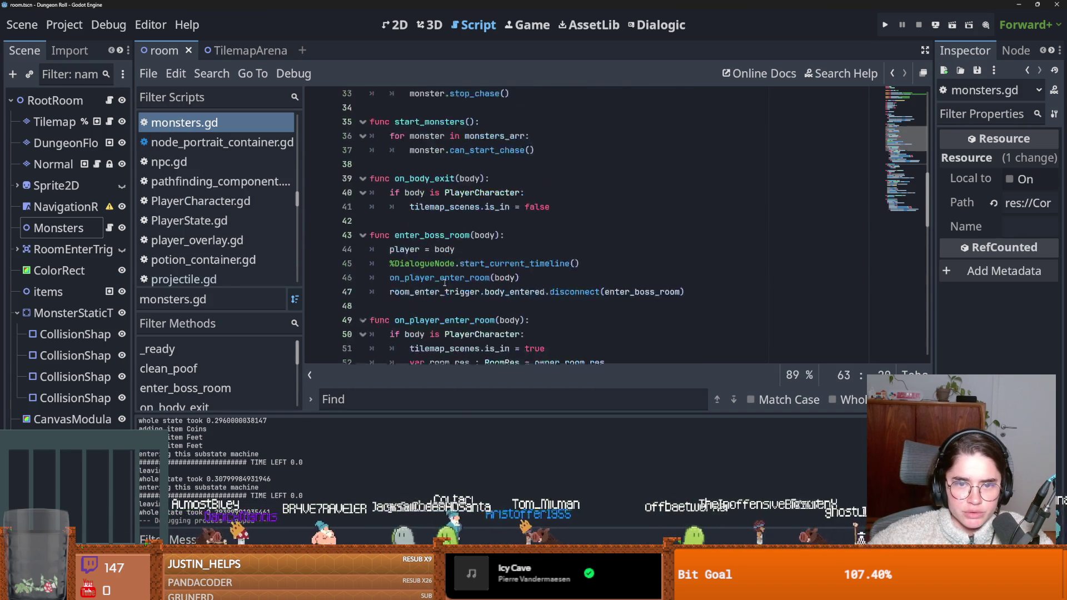
scroll(444, 282, down, 8)
scroll(444, 282, up, 10)
scroll(444, 283, up, 18)
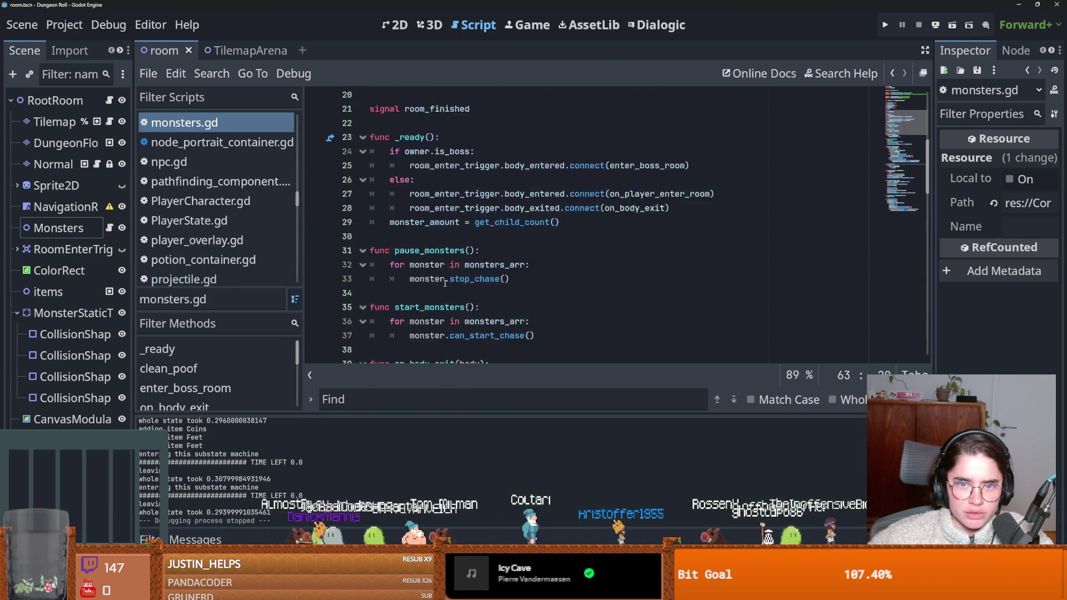
scroll(183, 222, down, 3)
click(205, 275)
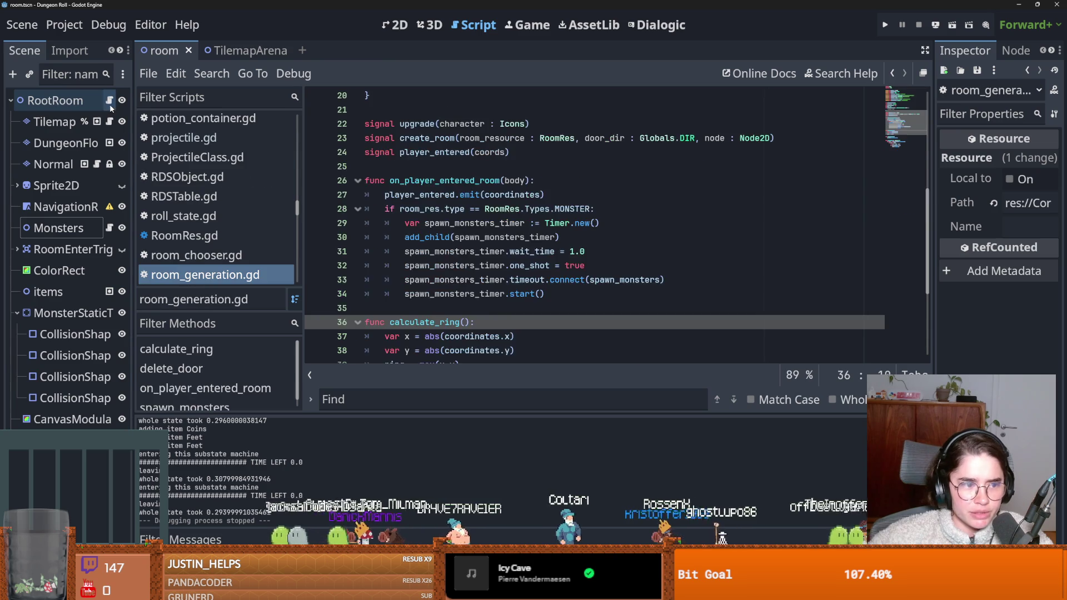
click(502, 281)
double_click(444, 138)
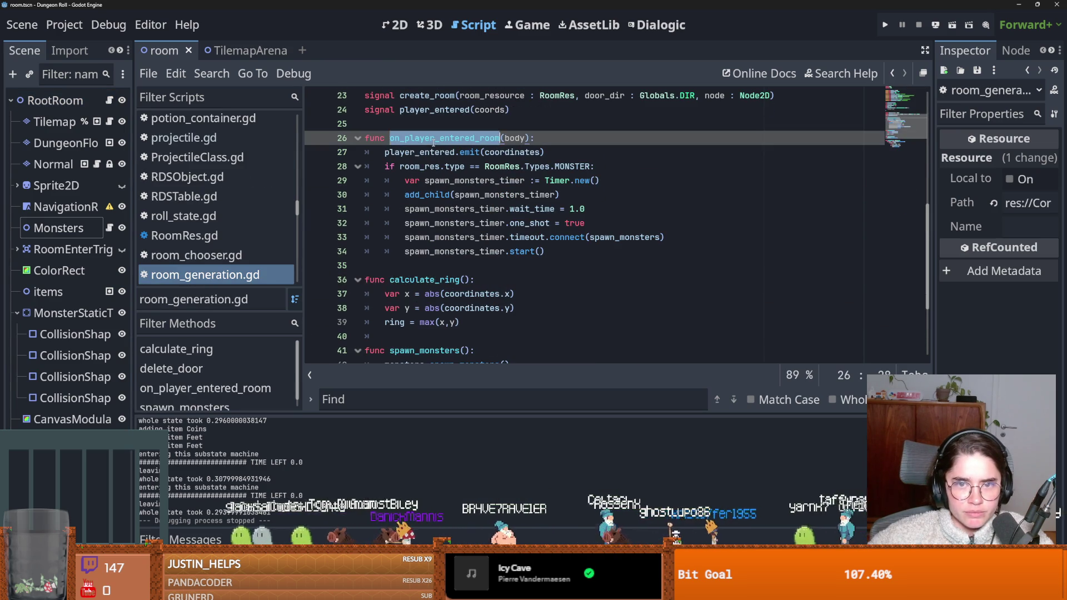
scroll(411, 241, up, 2)
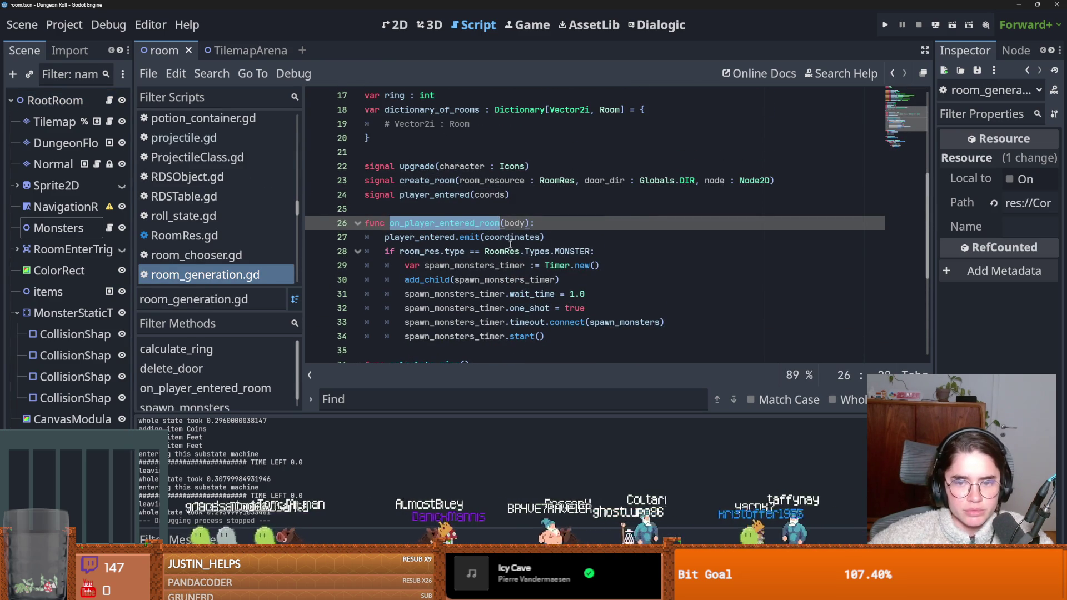
double_click(436, 238)
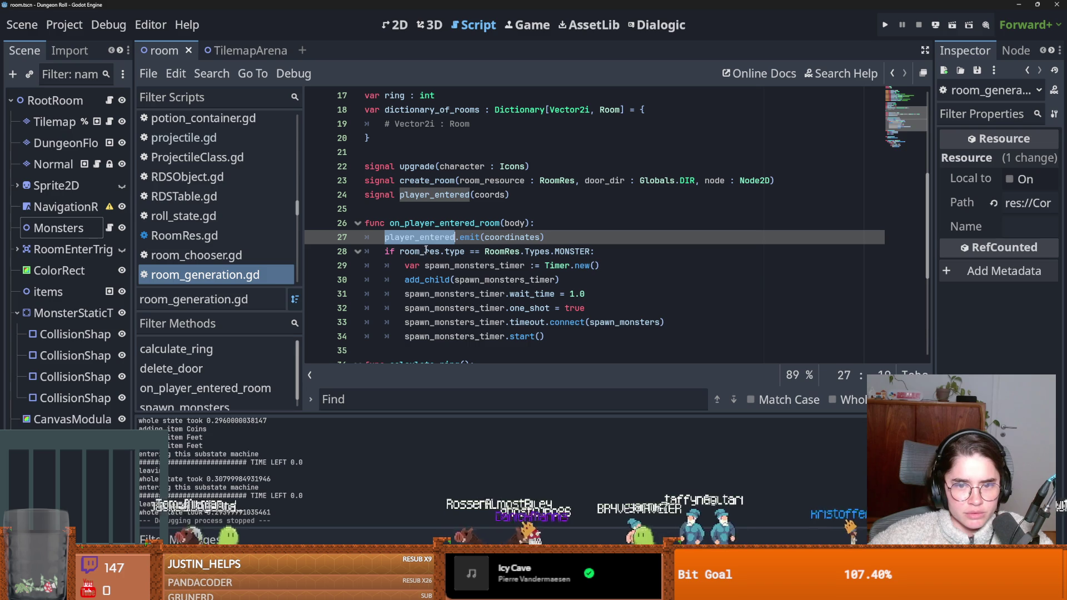
drag(477, 273, 545, 339)
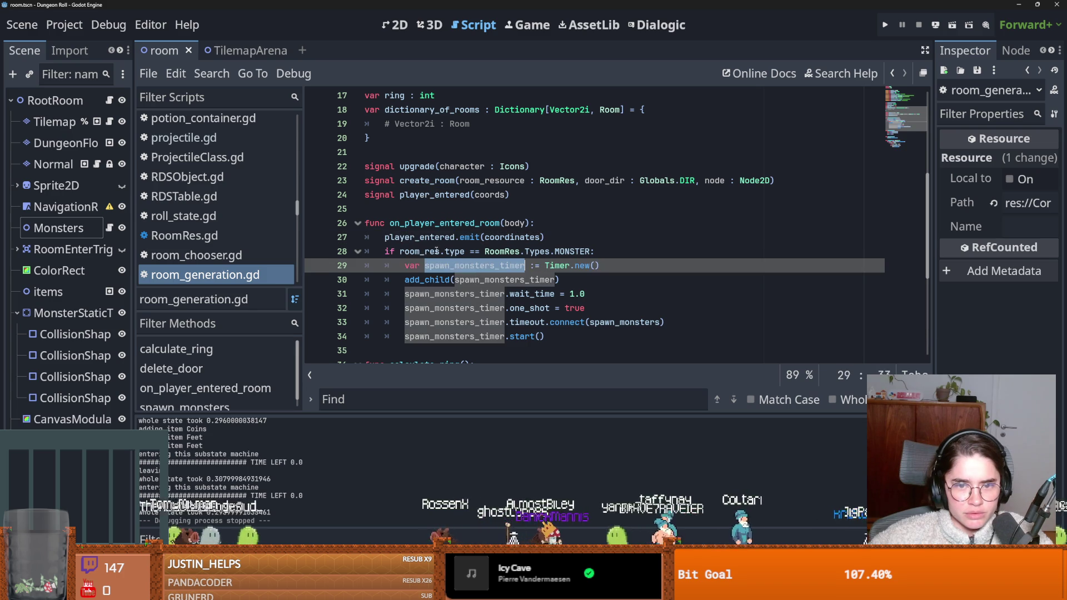
double_click(515, 223)
double_click(439, 251)
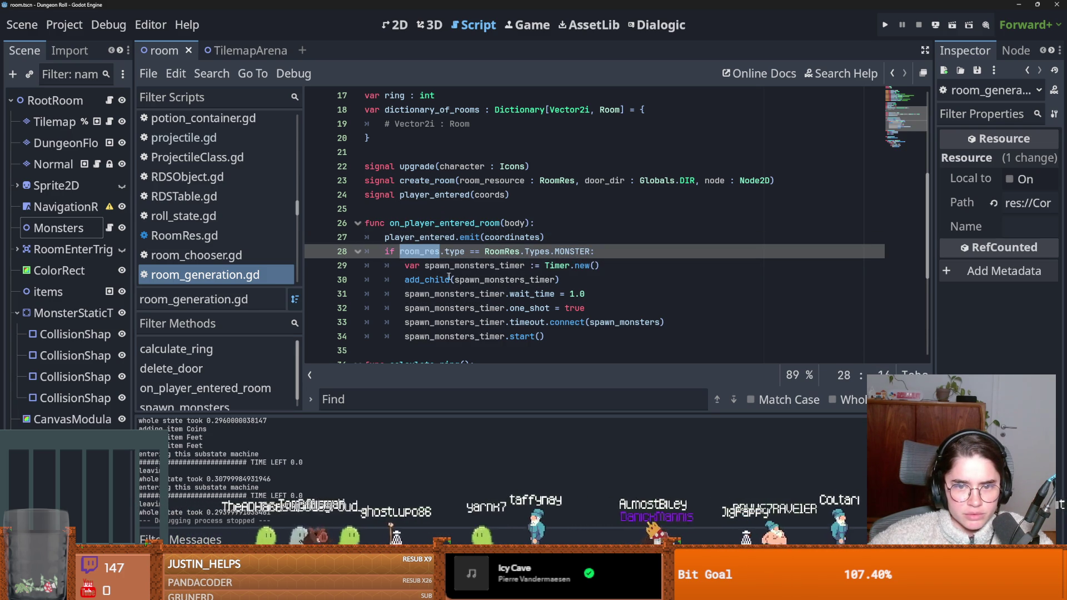
double_click(484, 280)
click(456, 294)
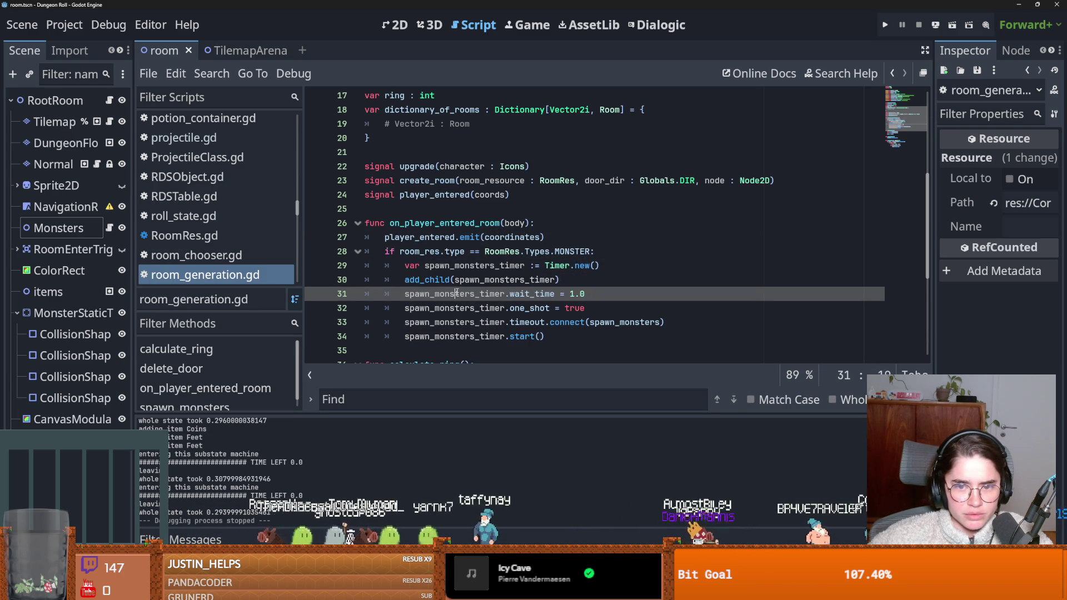
mouse_move(457, 305)
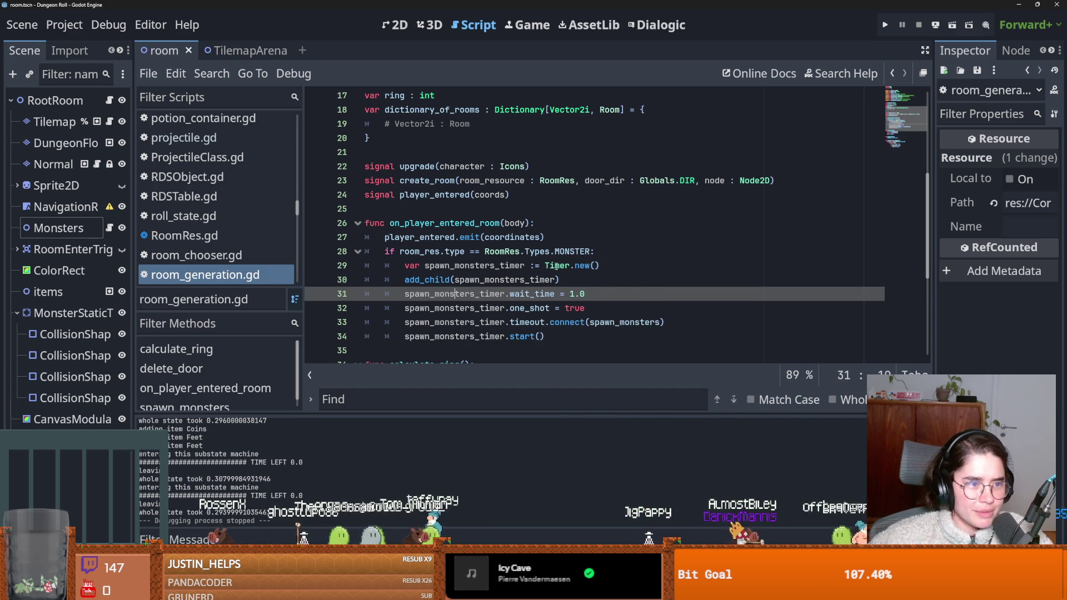
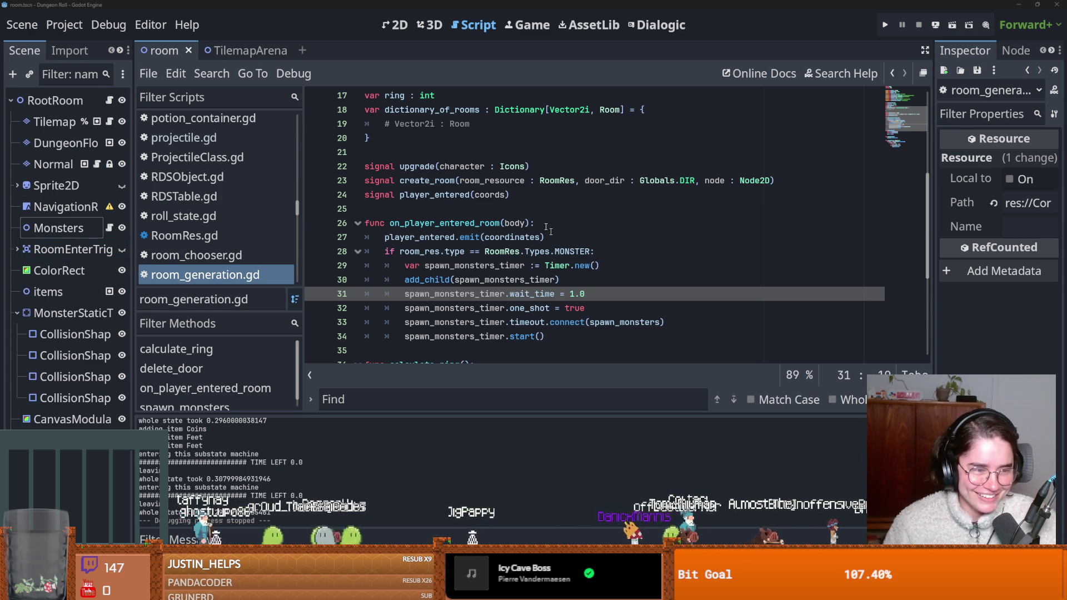
Step: Inspect the spawn timer creation line and where the timer is added, then save
click(518, 261)
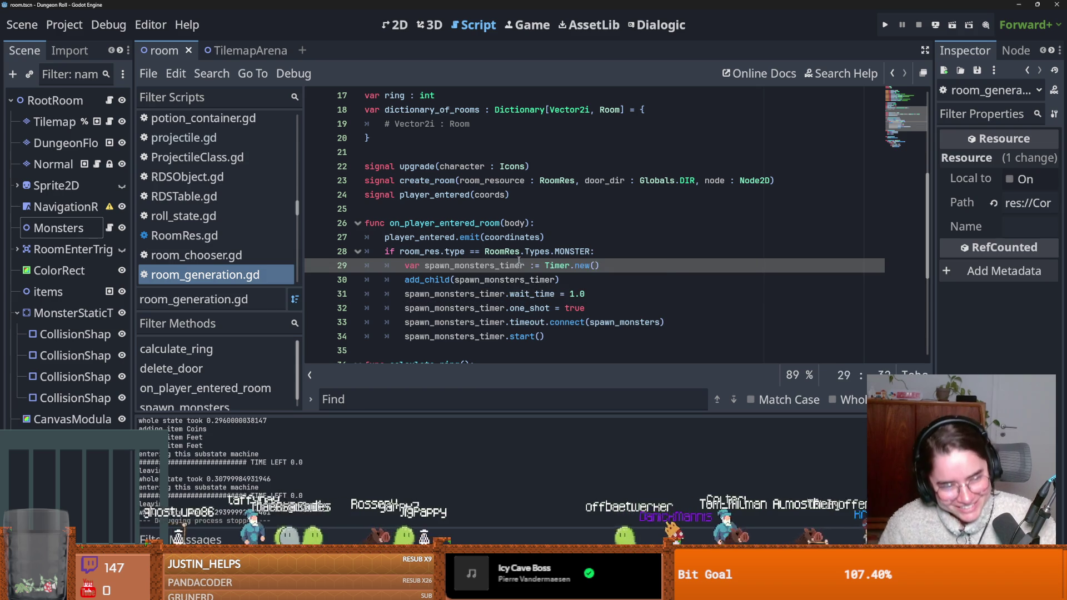
mouse_move(496, 239)
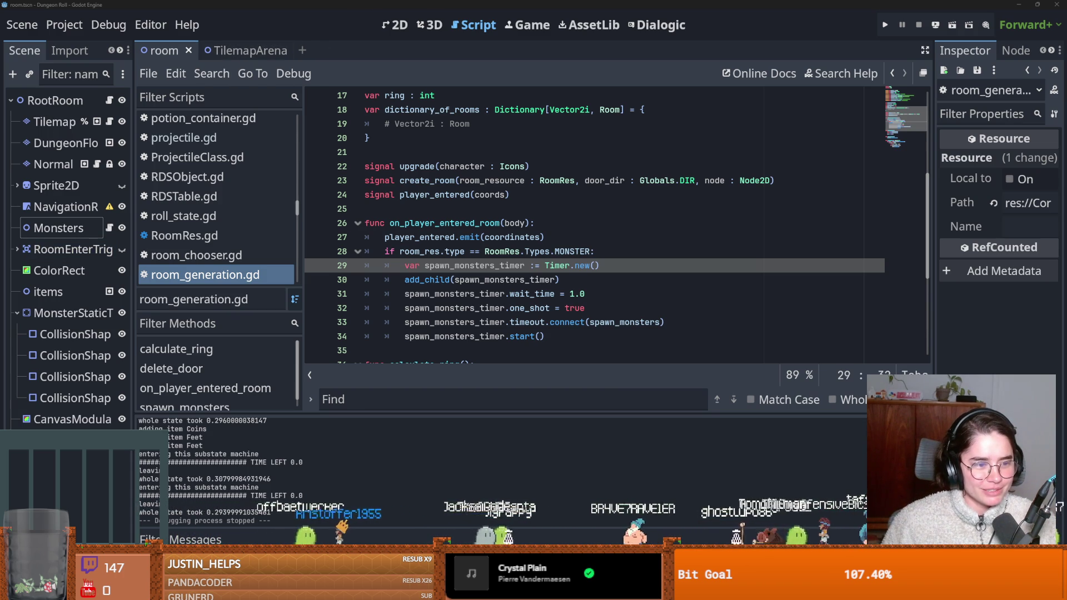
click(538, 279)
scroll(508, 289, down, 1)
scroll(508, 289, up, 3)
scroll(483, 314, down, 3)
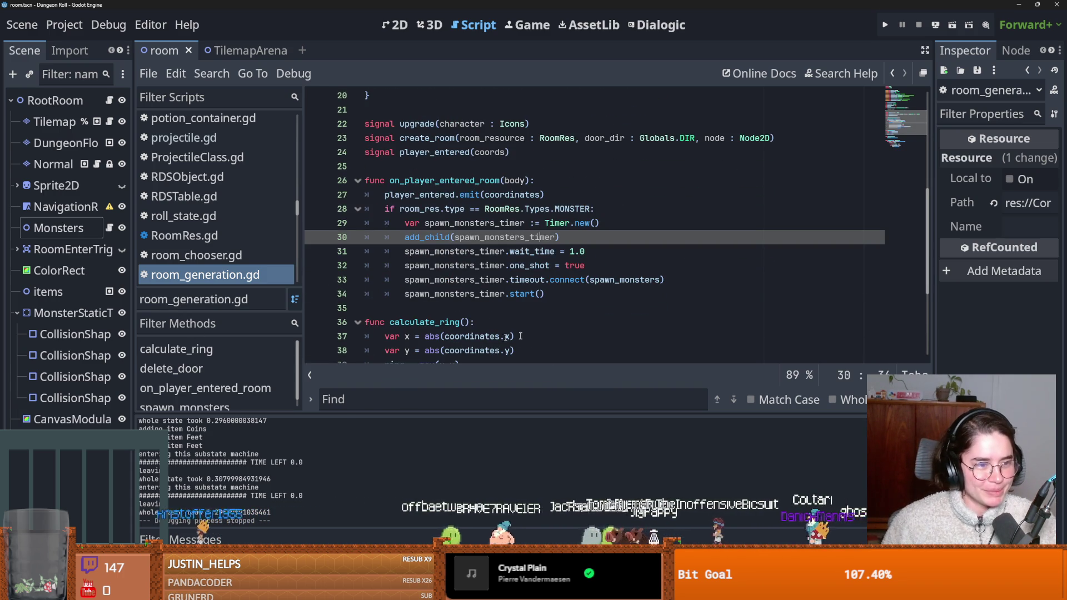
key(ctrl+s)
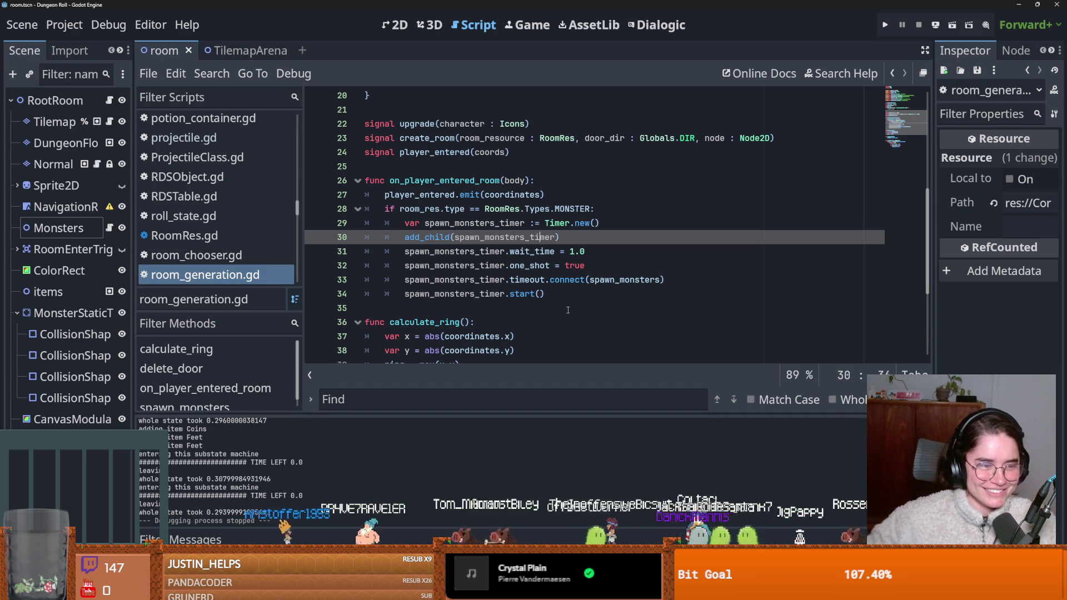
Step: Review the timer's one_shot setting and the on_player_entered_room function, saving along the way
click(546, 266)
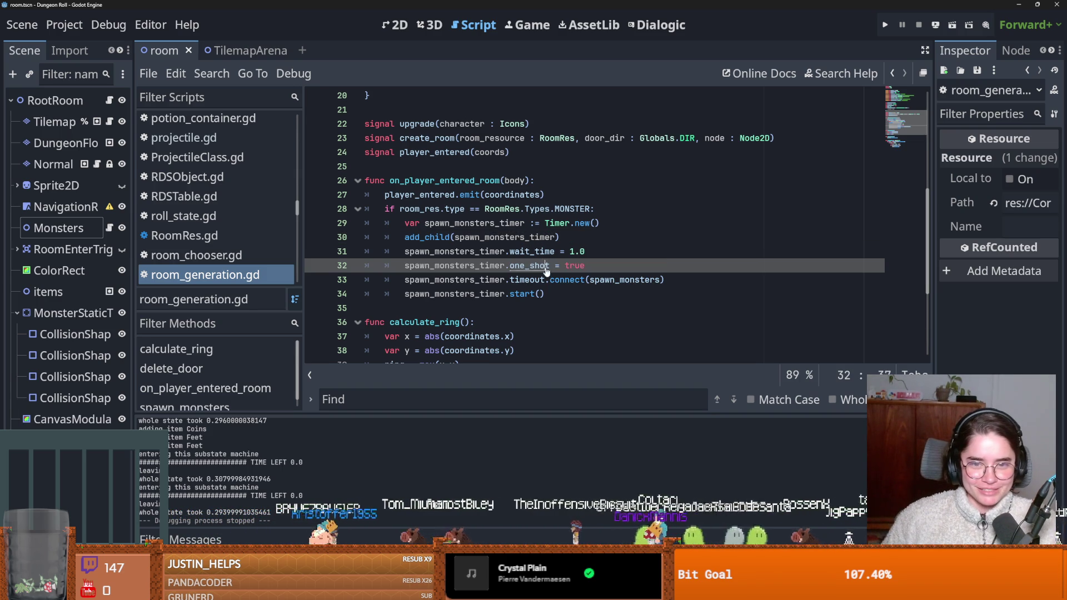
scroll(504, 301, up, 1)
double_click(444, 222)
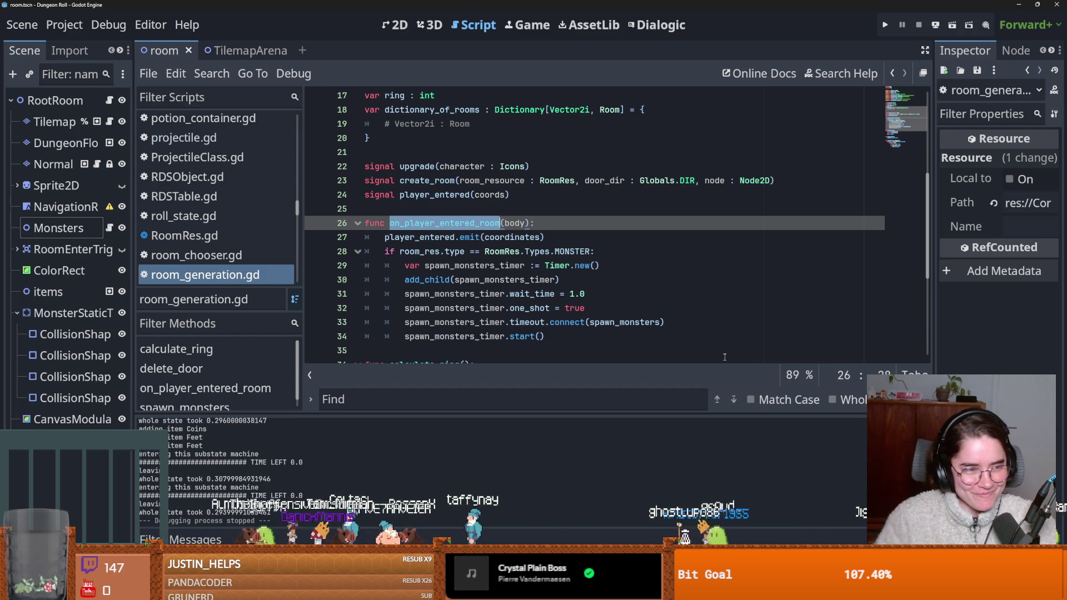
click(546, 265)
key(ctrl+s)
scroll(430, 206, up, 2)
scroll(538, 251, down, 3)
key(ctrl+s)
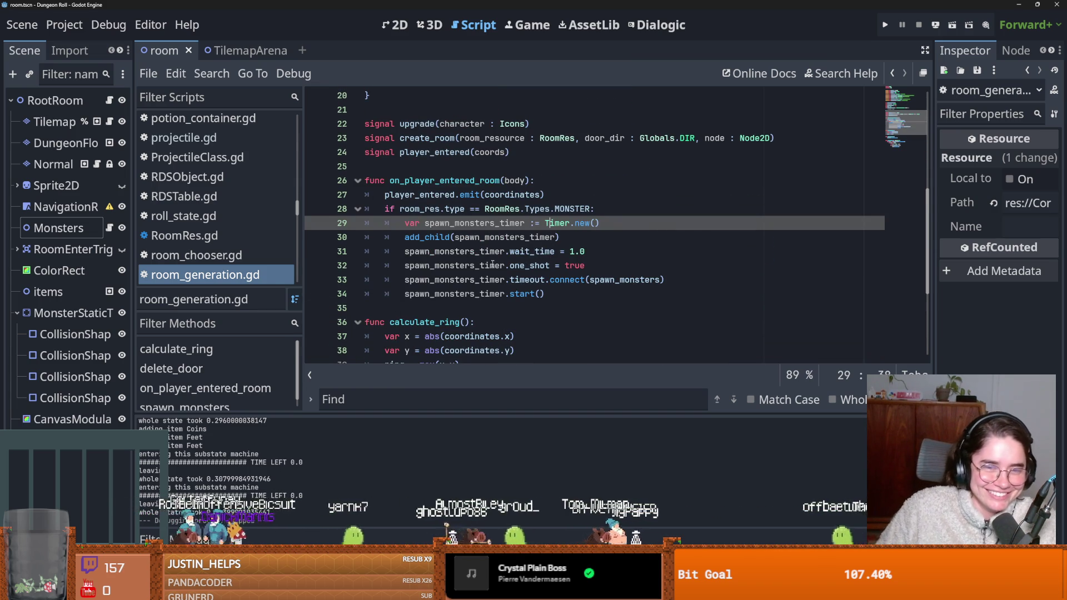
scroll(492, 265, down, 1)
scroll(506, 253, down, 2)
key(ctrl+s)
Step: Check the spawn_monsters_timer add_child call and the monsters reference in spawn_monsters
scroll(453, 275, up, 1)
scroll(453, 274, down, 1)
scroll(452, 275, up, 1)
scroll(452, 275, down, 1)
scroll(452, 273, up, 1)
scroll(453, 273, up, 1)
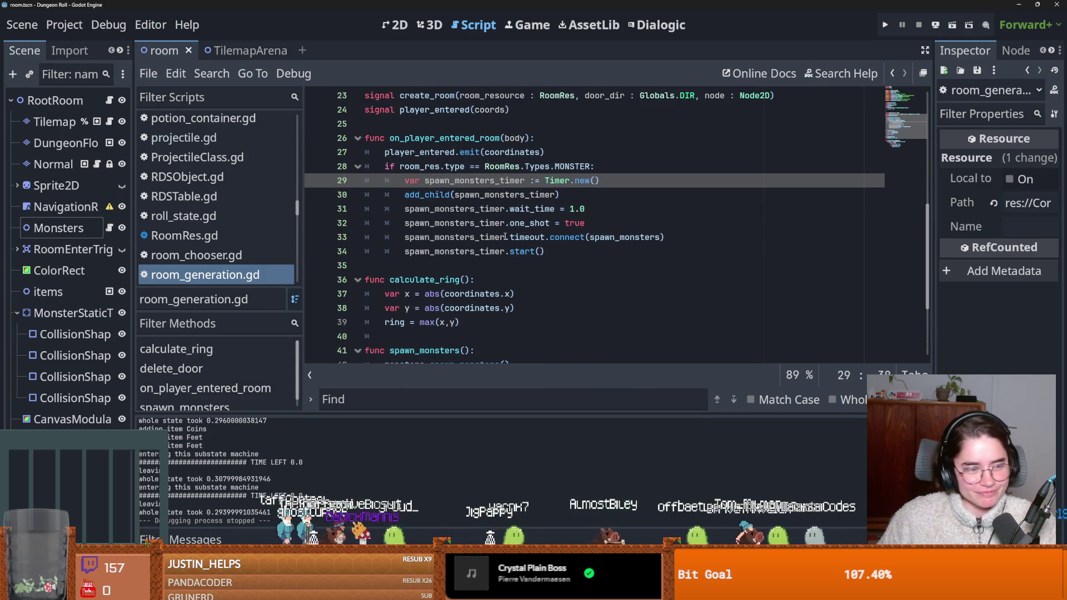
mouse_move(506, 237)
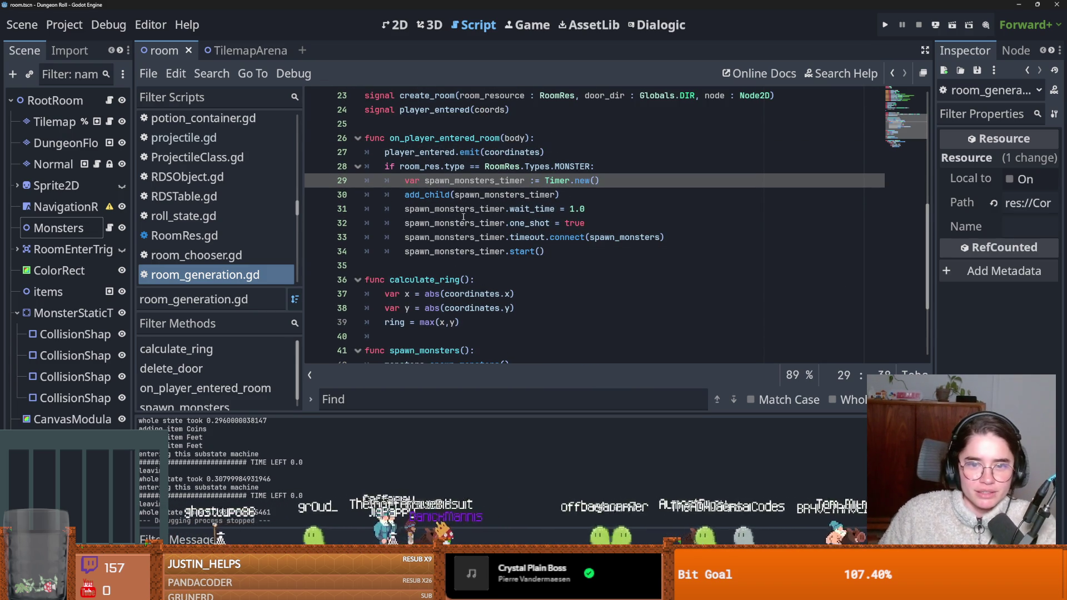
double_click(504, 194)
key(ctrl+s)
ctrl+click(616, 237)
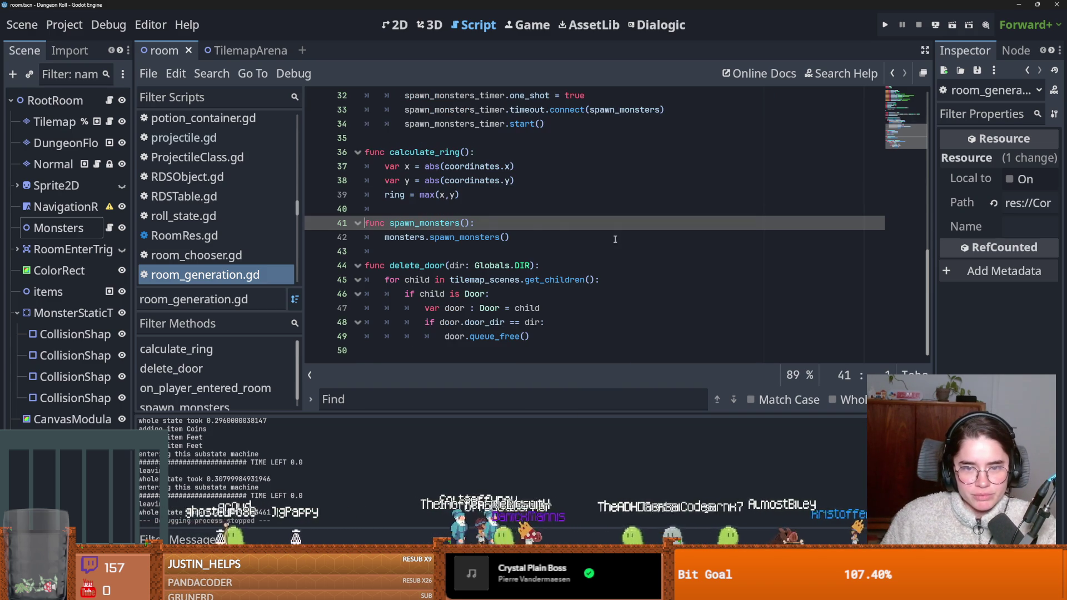
double_click(405, 238)
scroll(482, 287, up, 2)
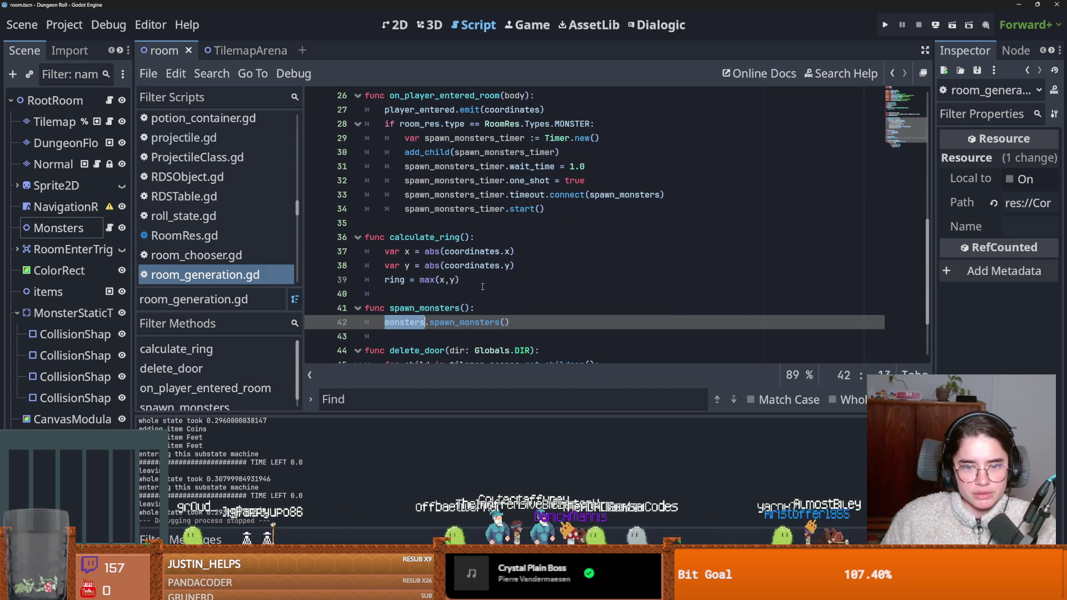
scroll(491, 297, up, 3)
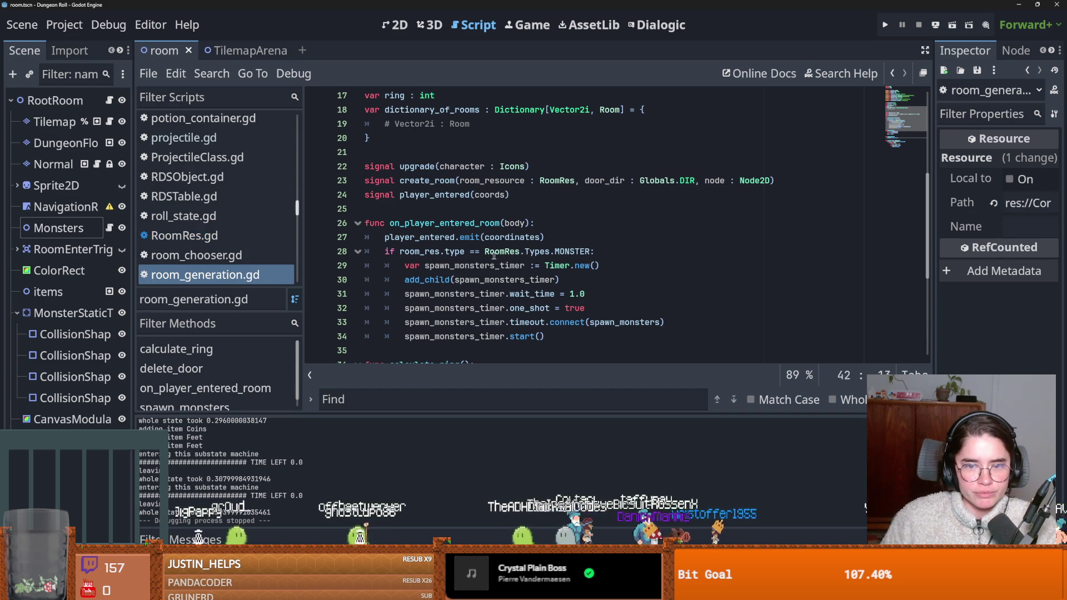
Step: Append 'and !monsters.room_conquered' to line 28, checking monsters.gd, then run the project
click(592, 251)
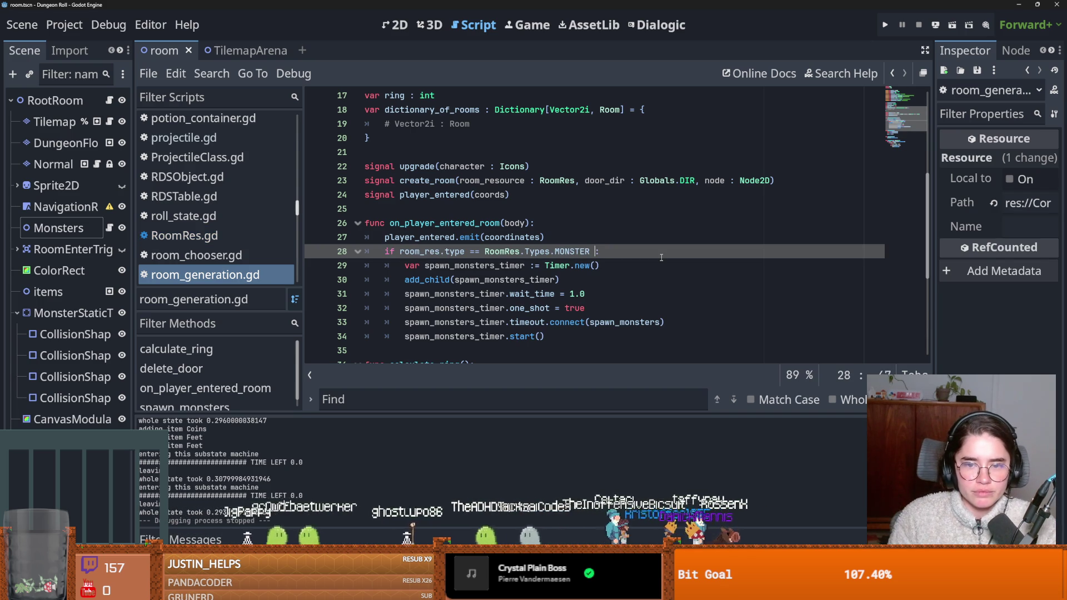
text(and mon)
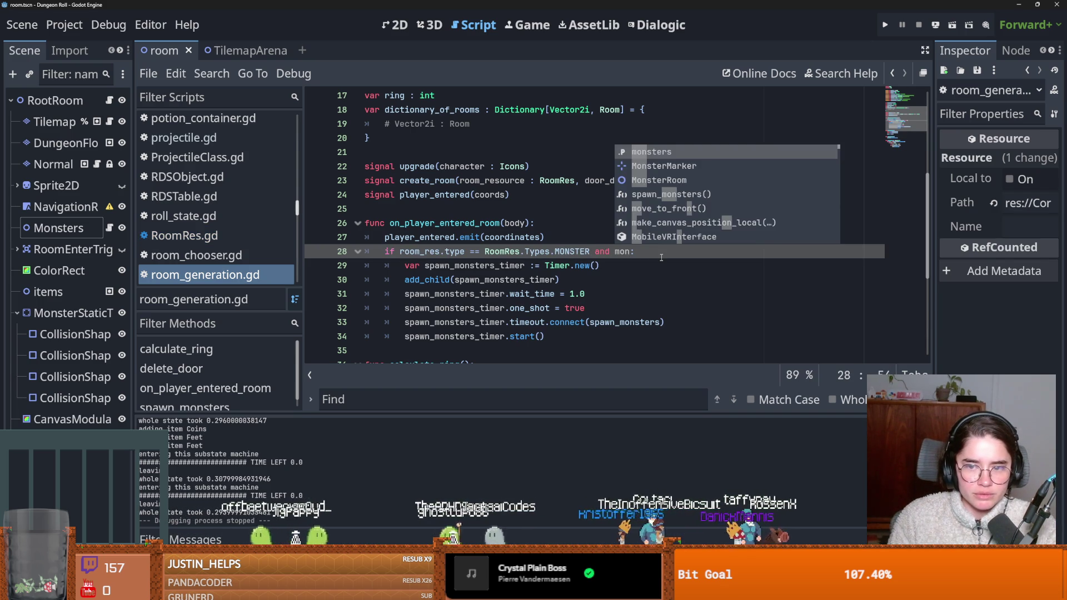
key(Return)
text(.is_con)
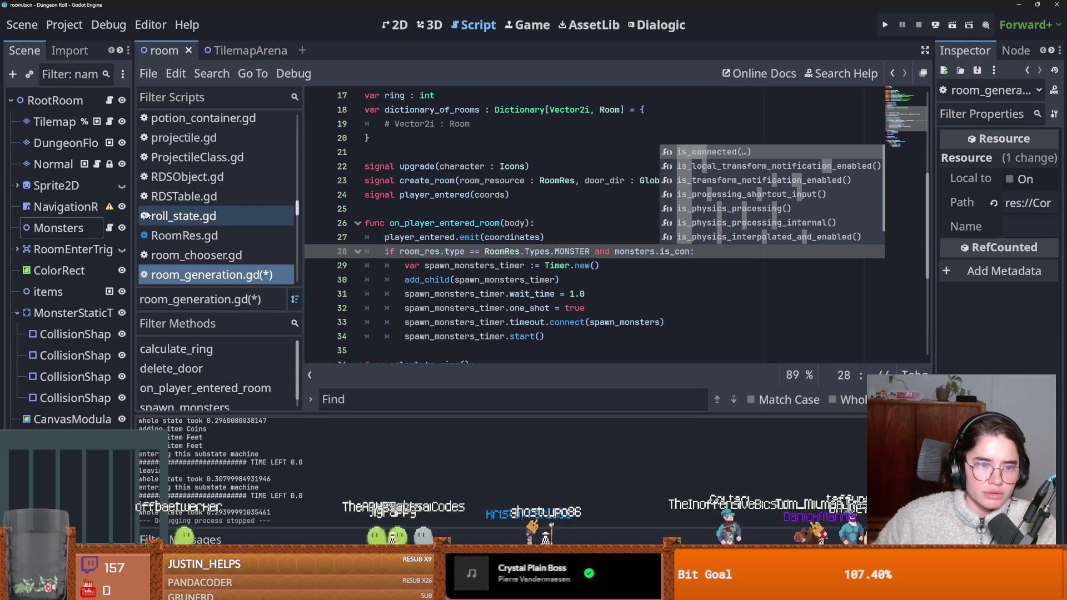
click(109, 227)
click(426, 251)
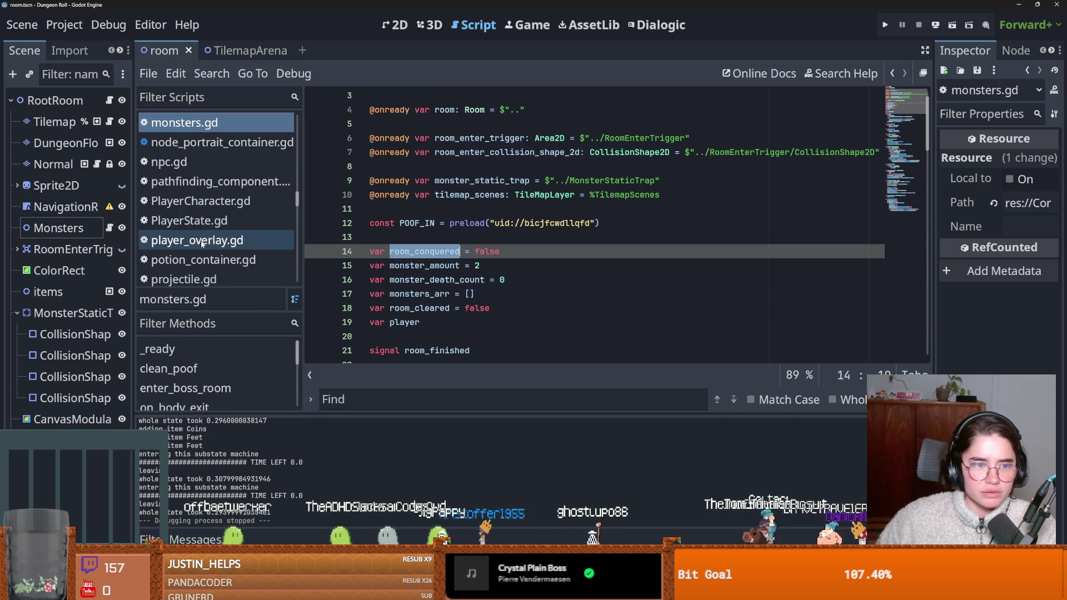
click(109, 100)
double_click(664, 249)
text(room_conquered)
text(!)
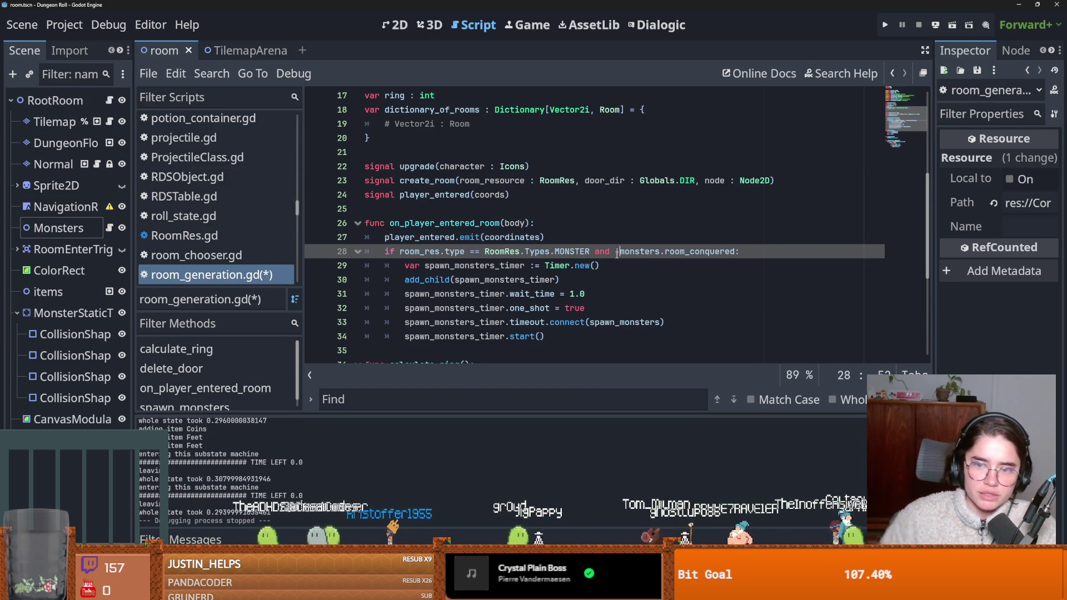
click(885, 25)
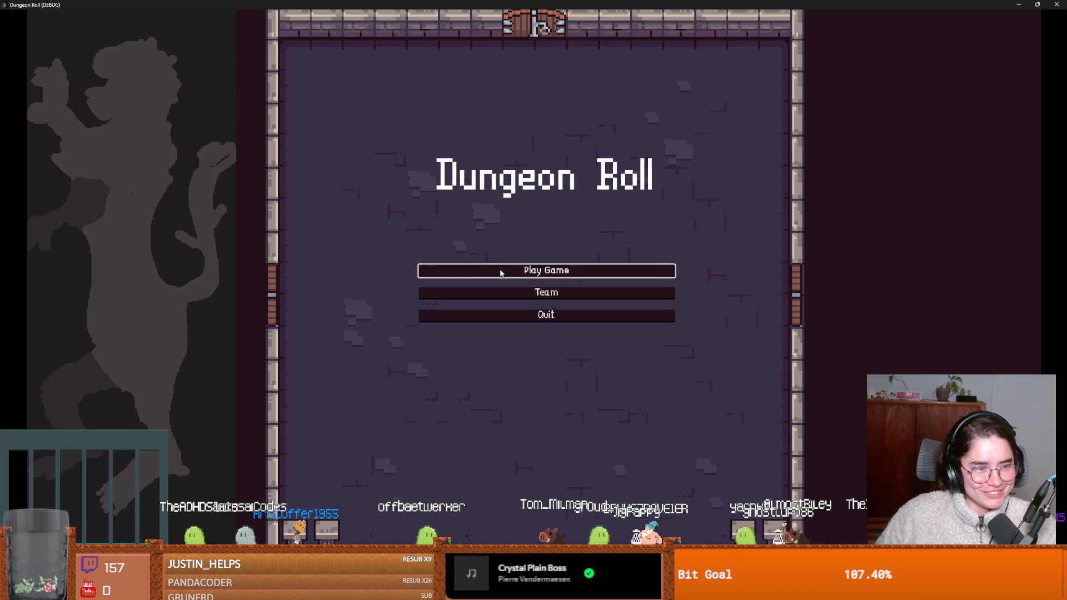
Step: Start a new game as the Crusader and pick a room card to enter the dungeon
click(509, 269)
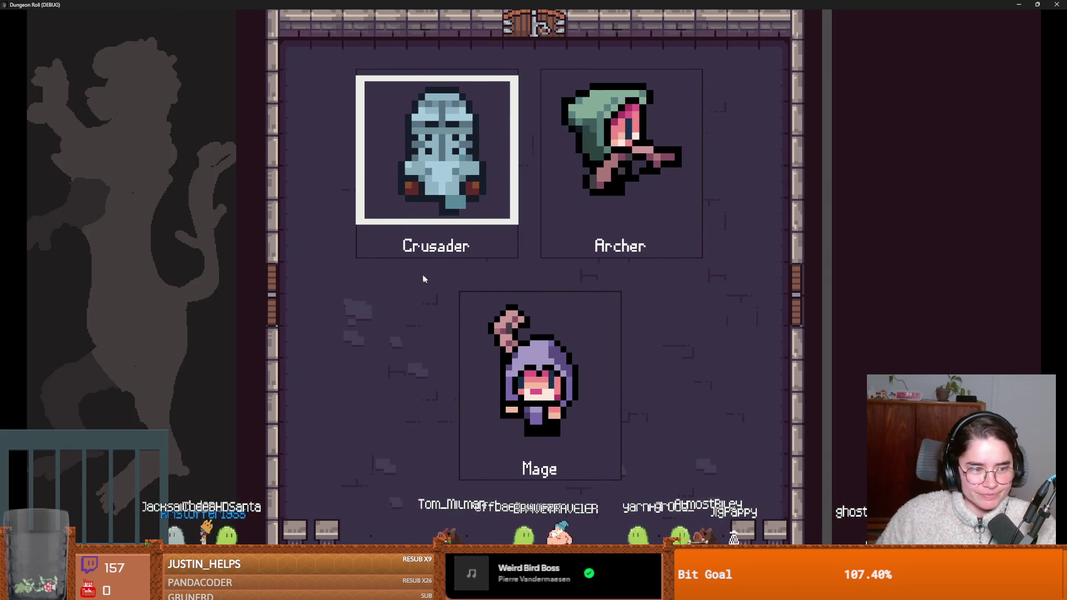
key(Return)
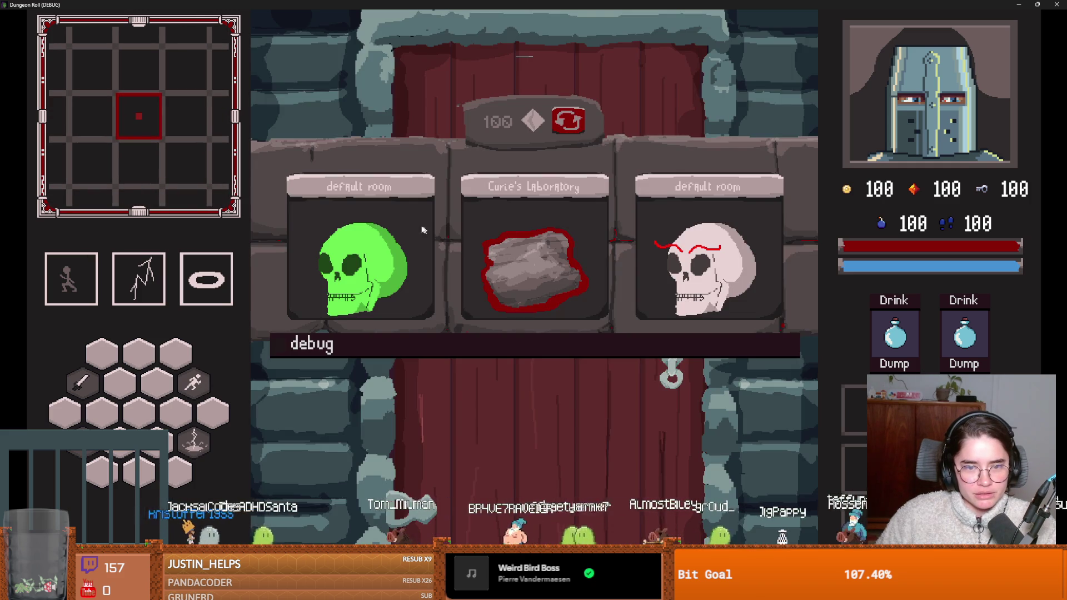
click(433, 230)
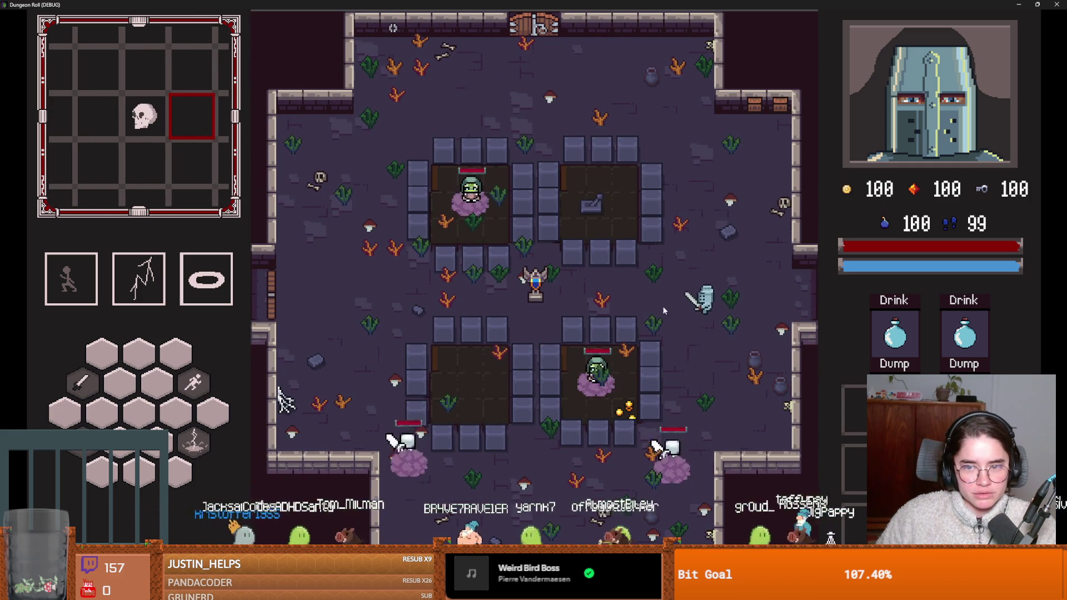
Step: End the run twice from the pause menu, walk out the west door, and choose a room
key(Escape)
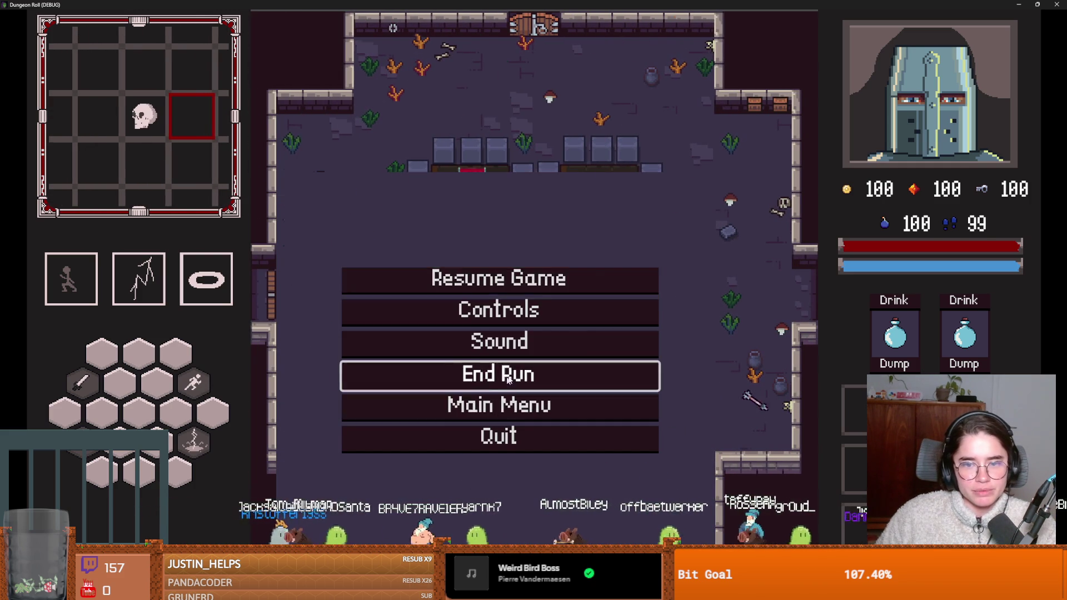
click(506, 380)
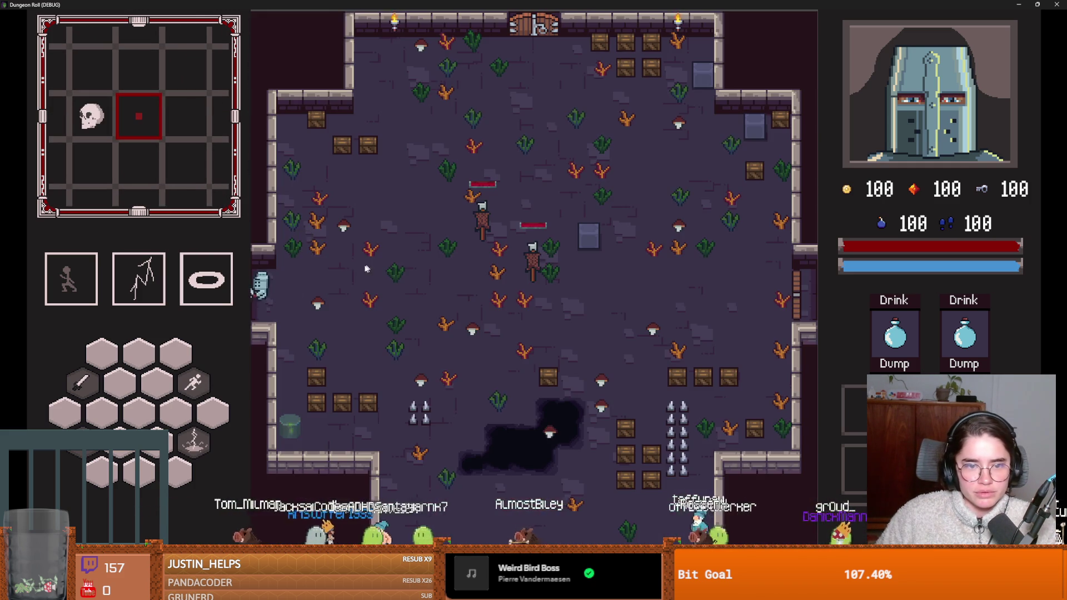
key(e)
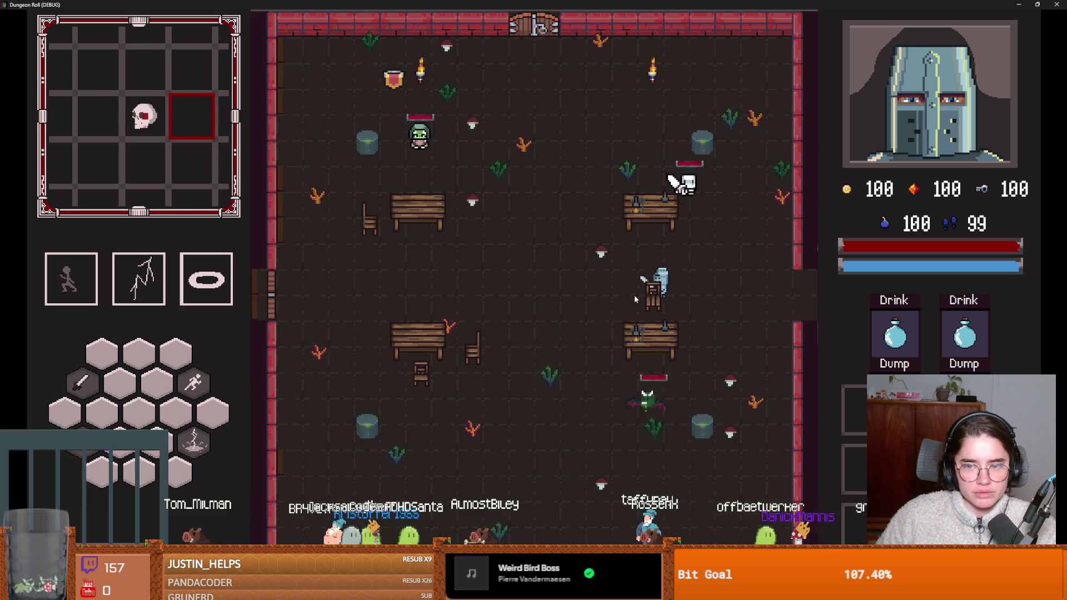
key(Escape)
click(503, 372)
key(e)
click(476, 281)
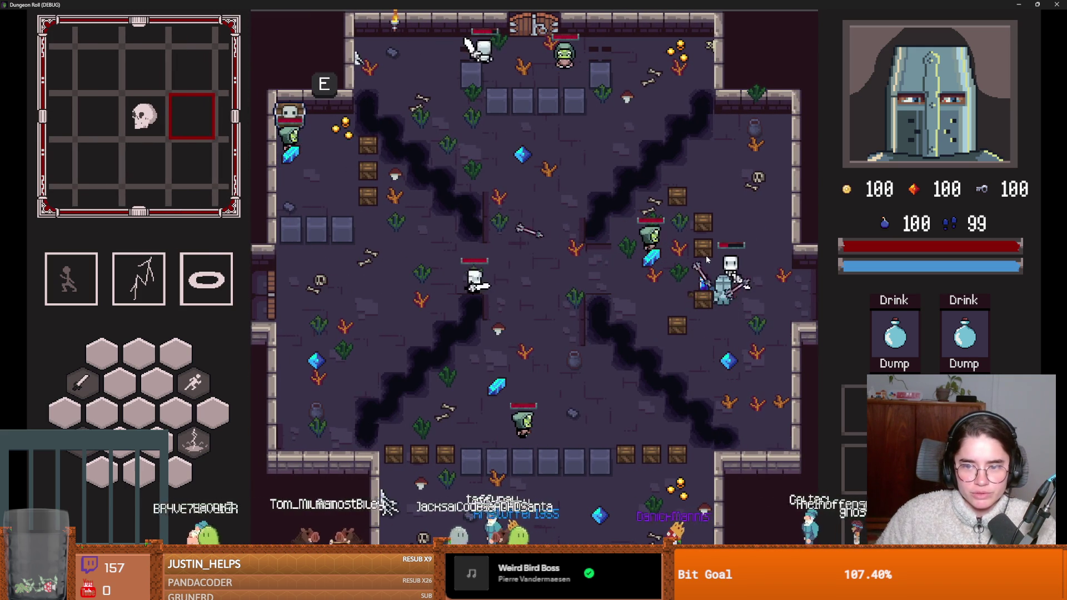
Step: Kill the skeleton with sword strikes and lightning, collecting the gem
click(725, 253)
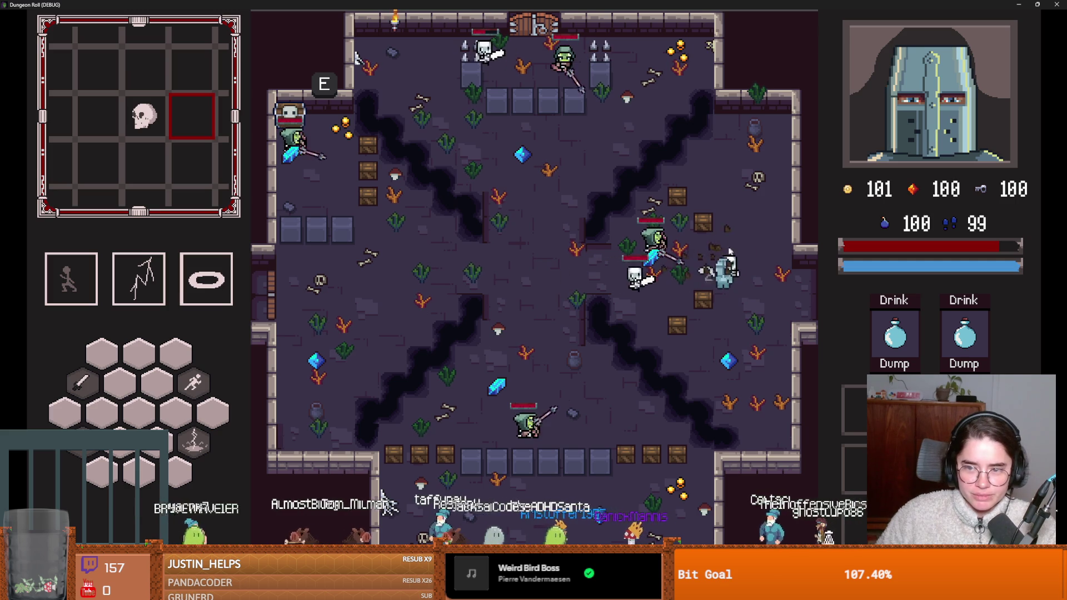
key(s)
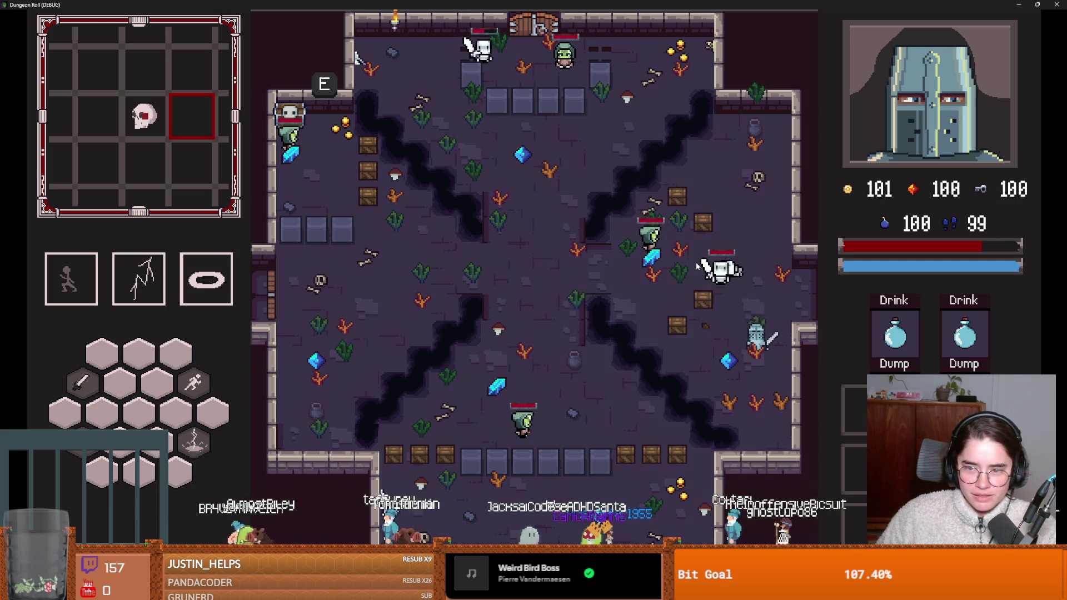
right_click(695, 264)
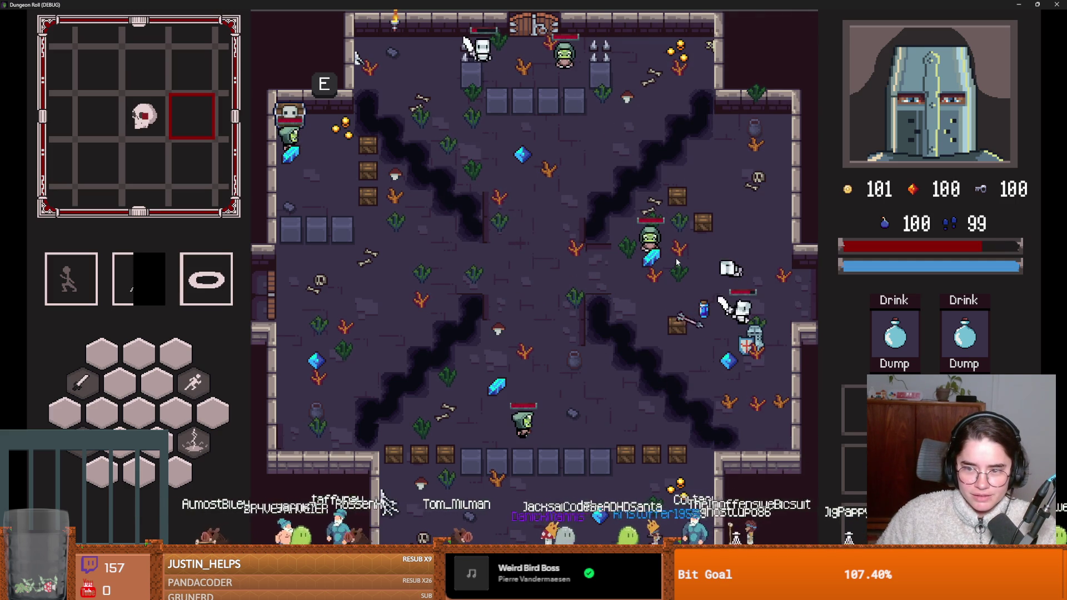
click(700, 228)
click(699, 234)
key(w)
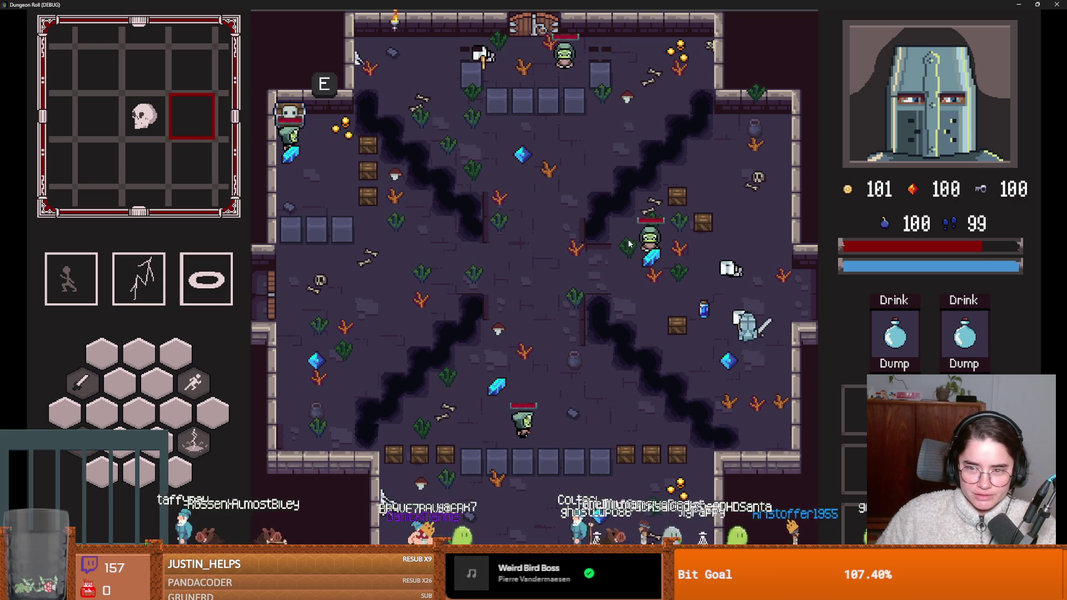
click(632, 245)
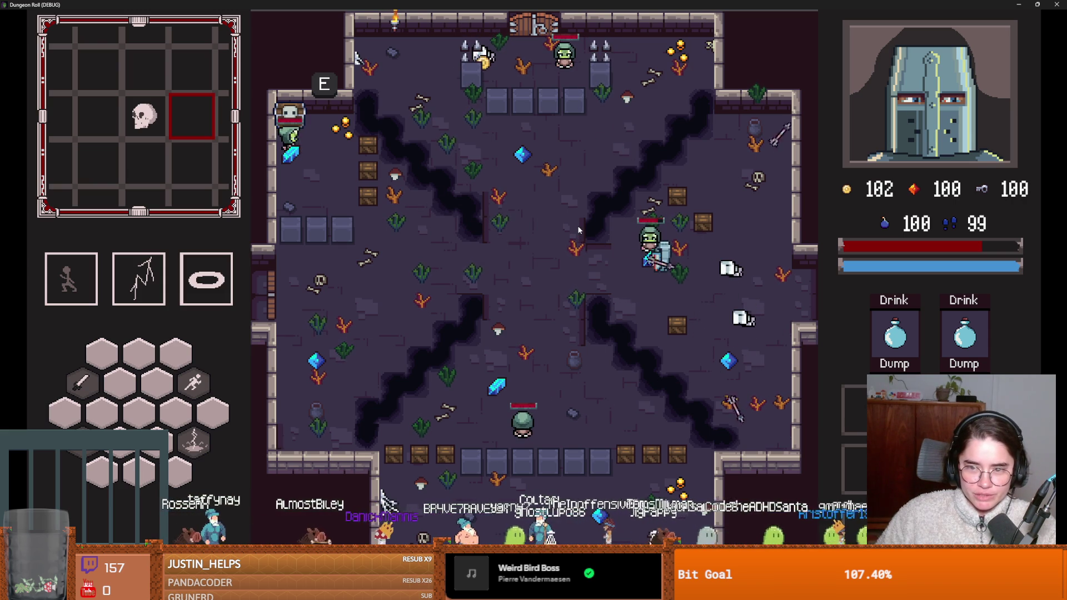
right_click(578, 229)
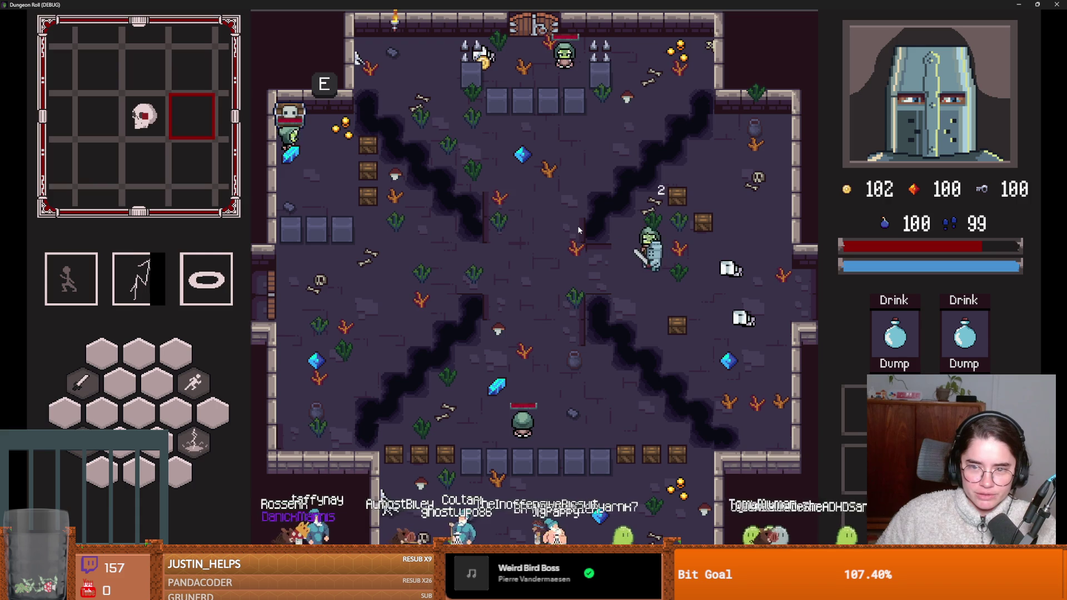
click(578, 229)
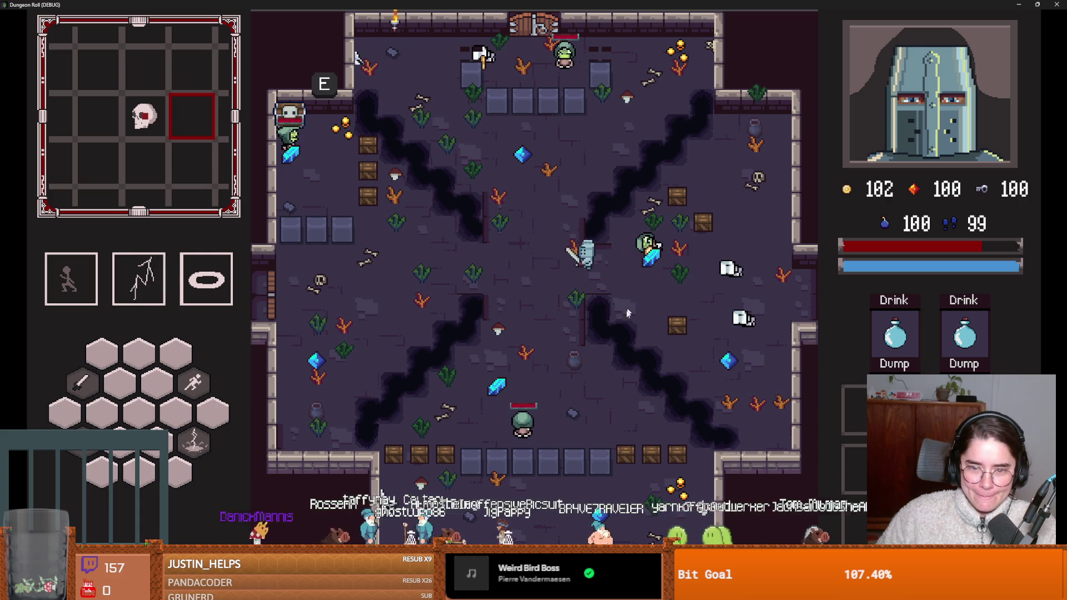
right_click(543, 384)
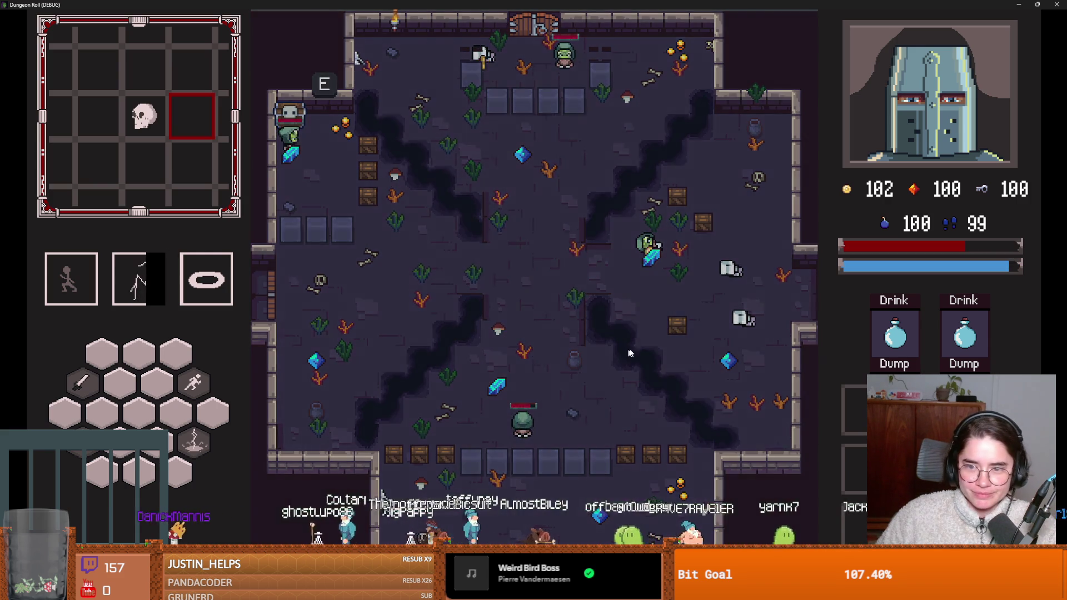
Step: Dash to attack the enemy below, then fight the green enemy at the top wall
key(space)
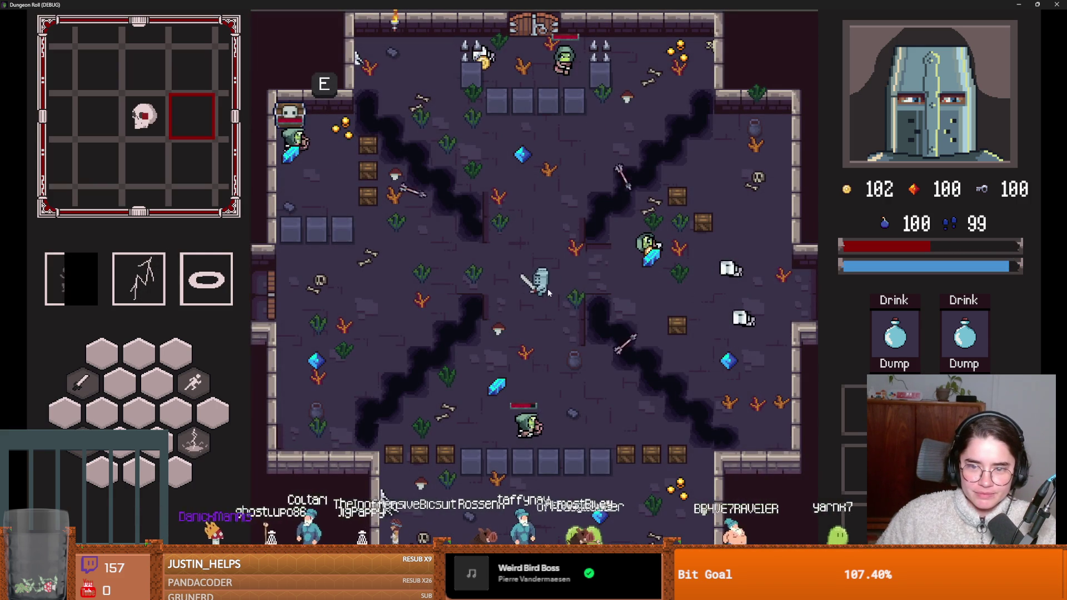
click(529, 428)
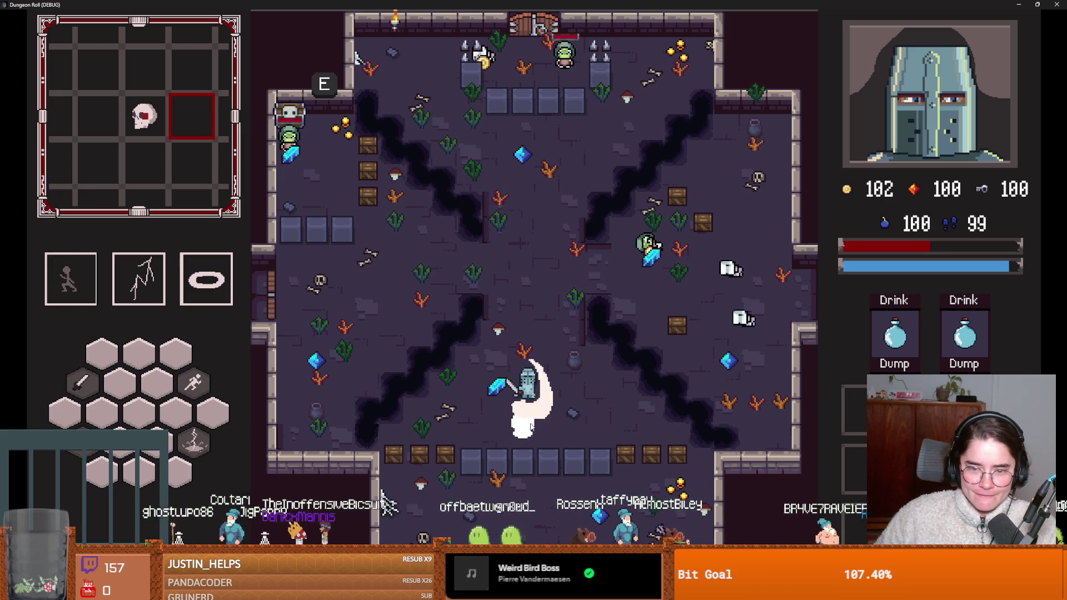
key(space)
key(w)
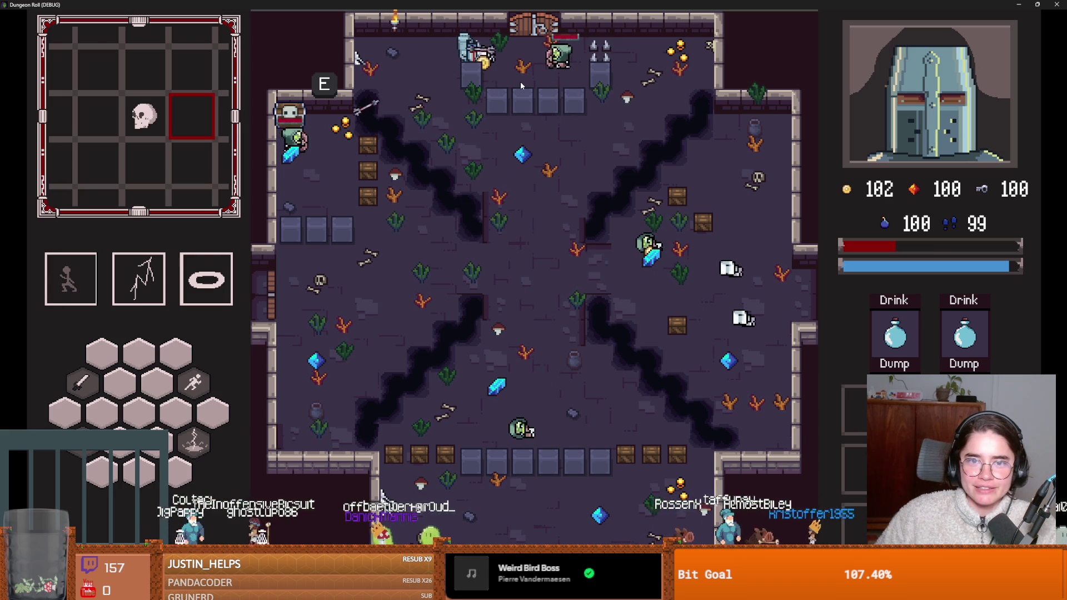
key(d)
click(555, 82)
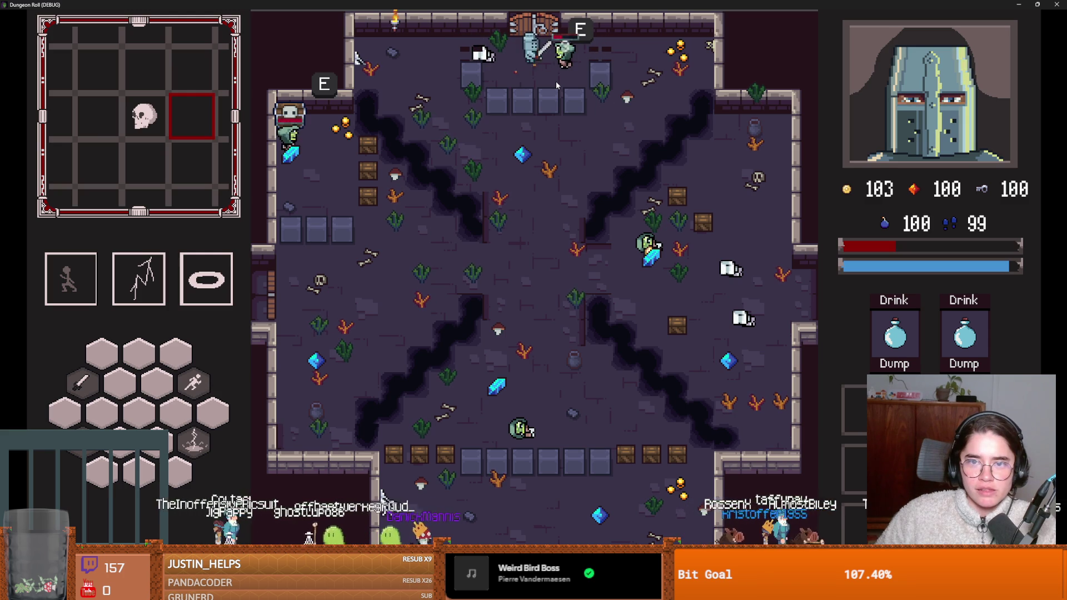
click(556, 81)
Step: Keep maneuvering around the room until Game Over, then start a new run
key(a)
key(d)
key(s)
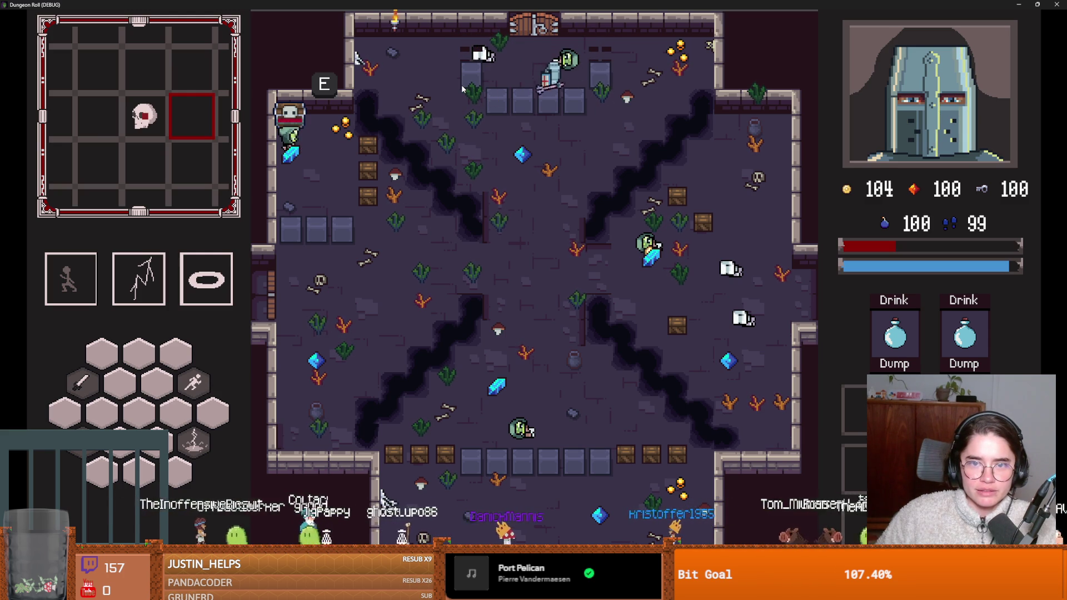
key(w)
key(a)
key(s)
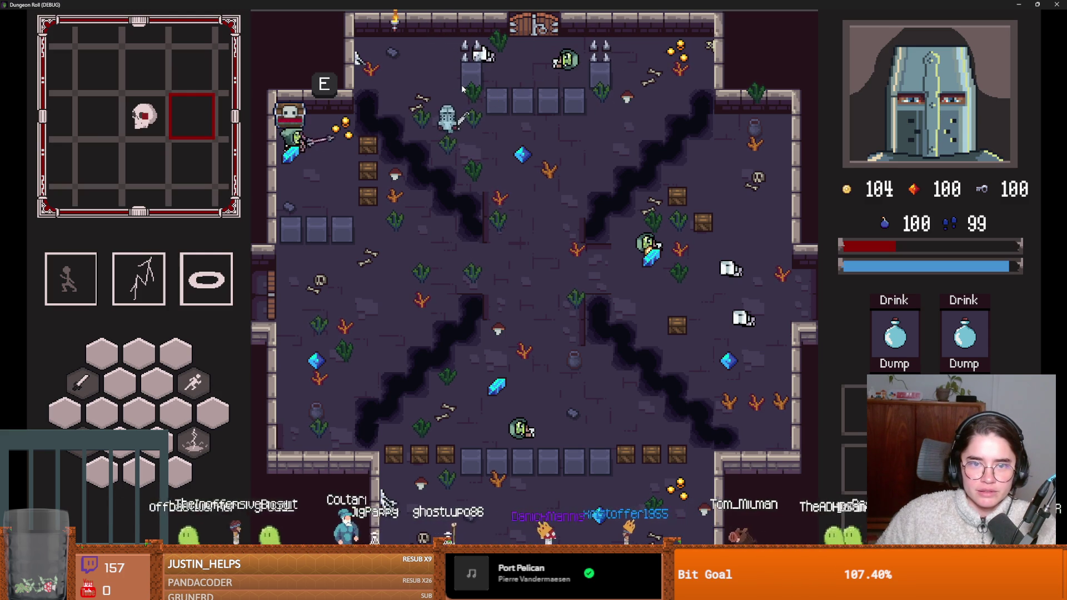
key(d)
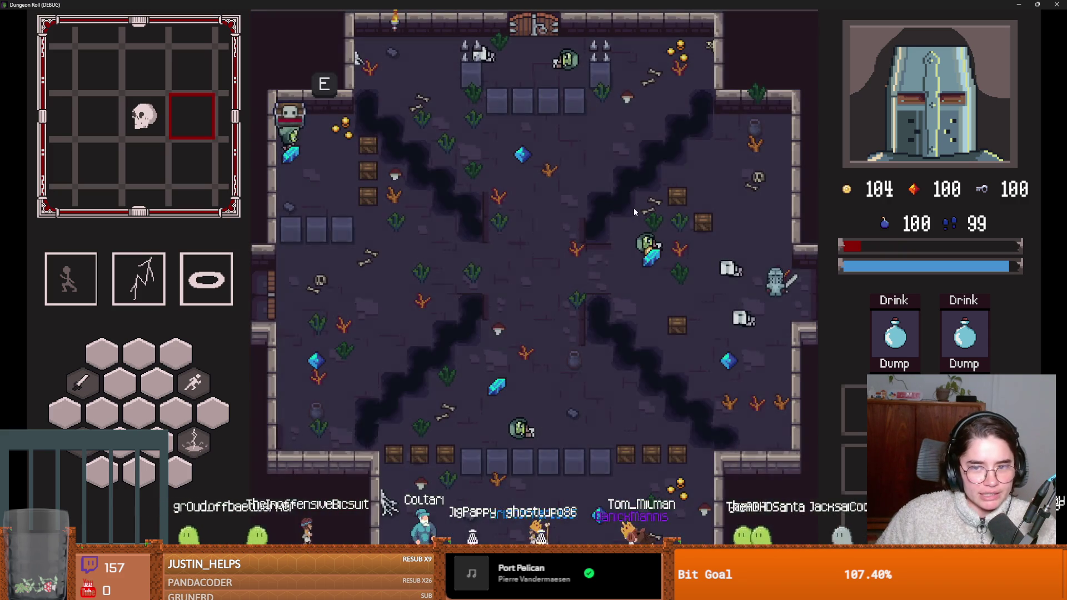
key(a)
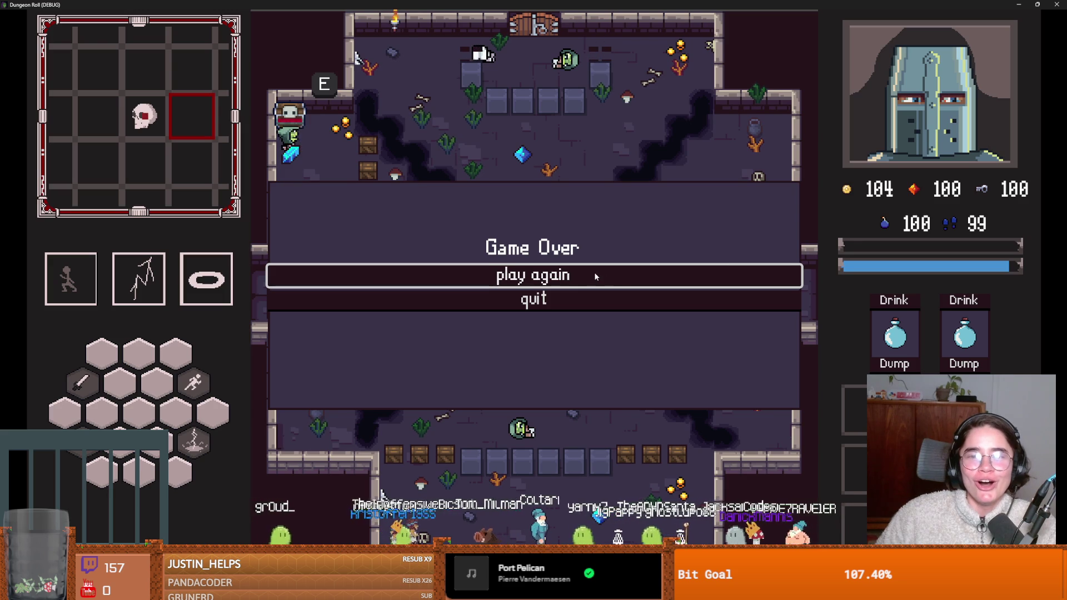
click(594, 277)
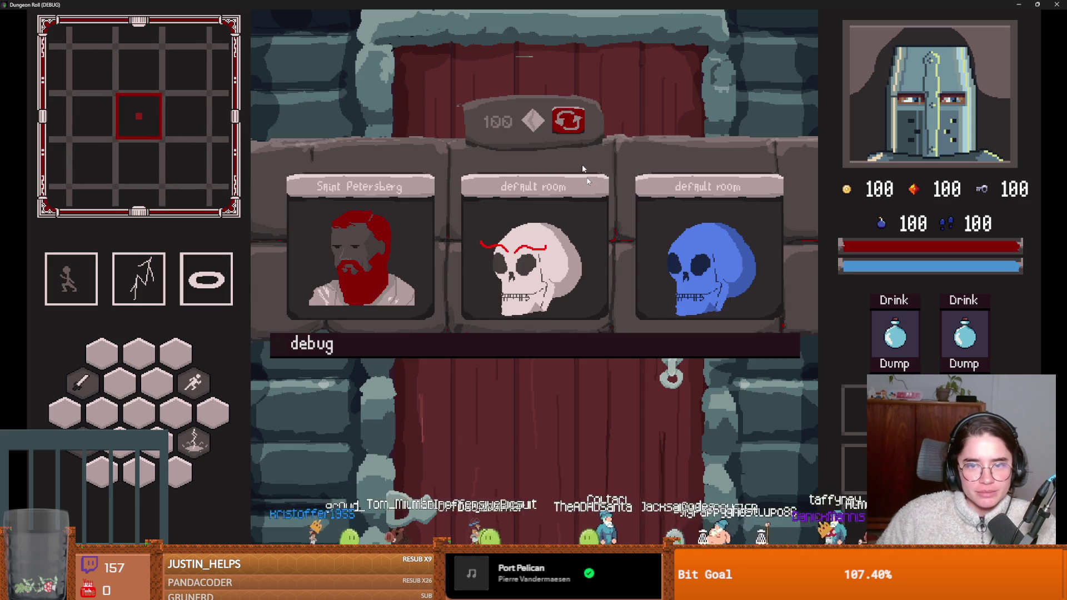
Step: Reroll the room choices twice and enter the right-hand default room
click(567, 122)
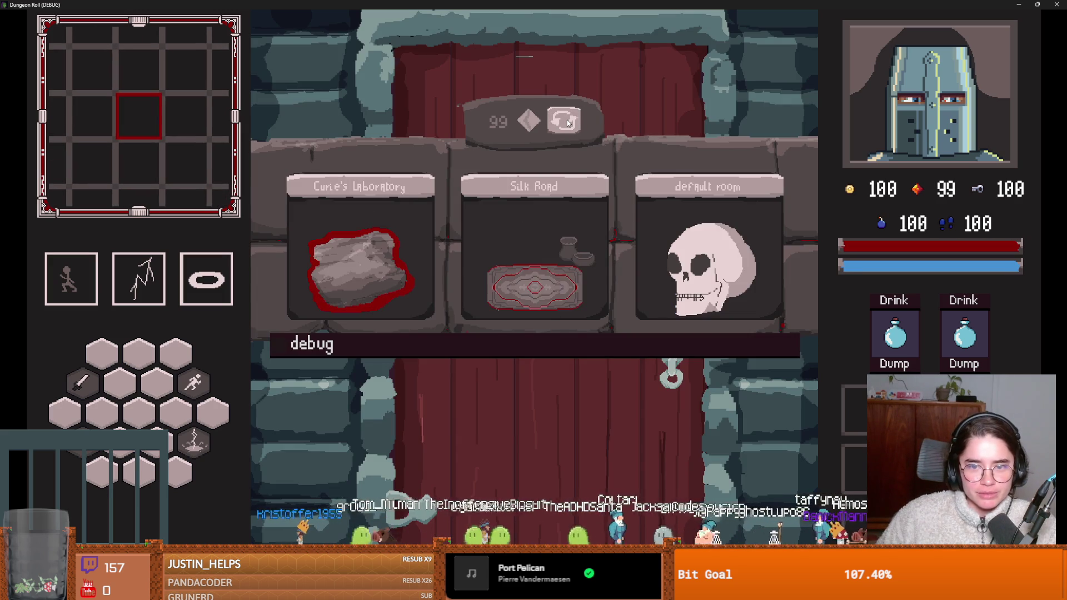
click(568, 122)
click(645, 267)
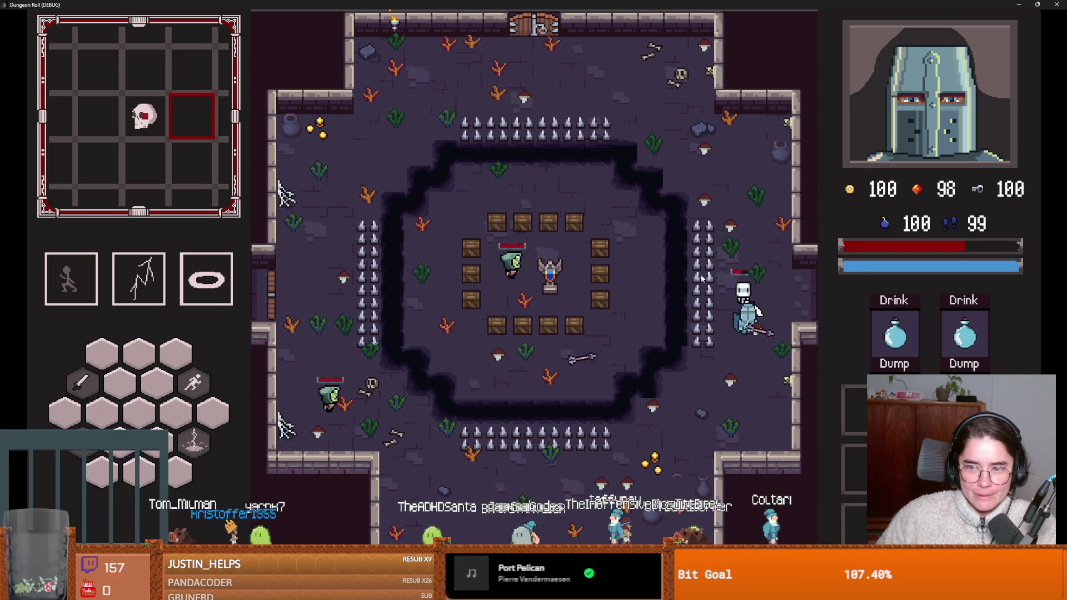
Step: Dash to the centre, smash the bottom crates, and attack the goblin with the sword
key(space)
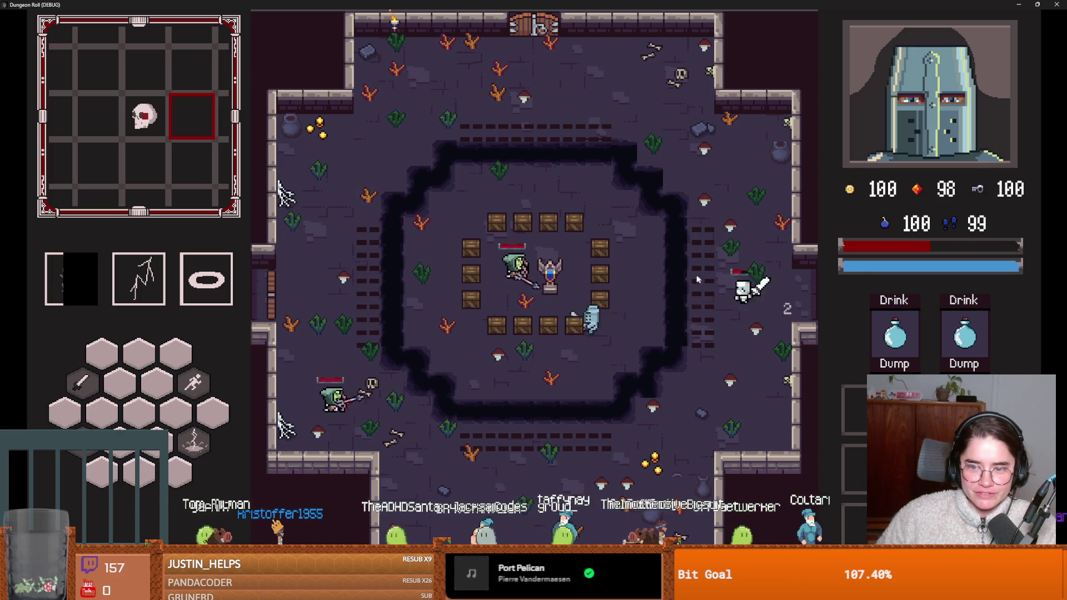
key(a)
click(500, 282)
key(w)
click(532, 275)
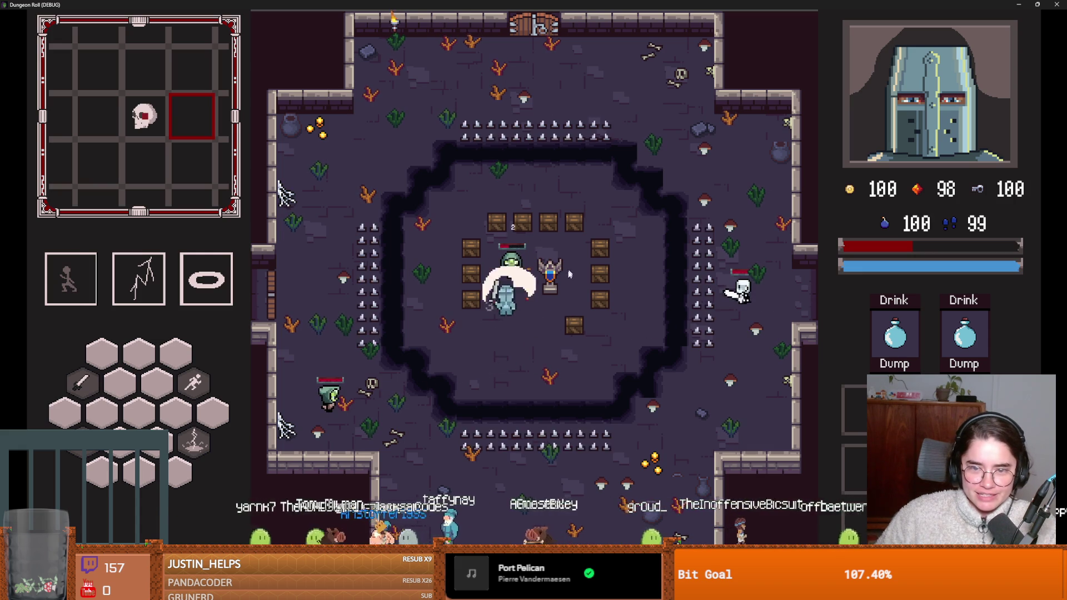
click(534, 280)
click(549, 313)
Step: Cast lightning at the right-side enemy and the ghost, then dash along the bottom wall
key(space)
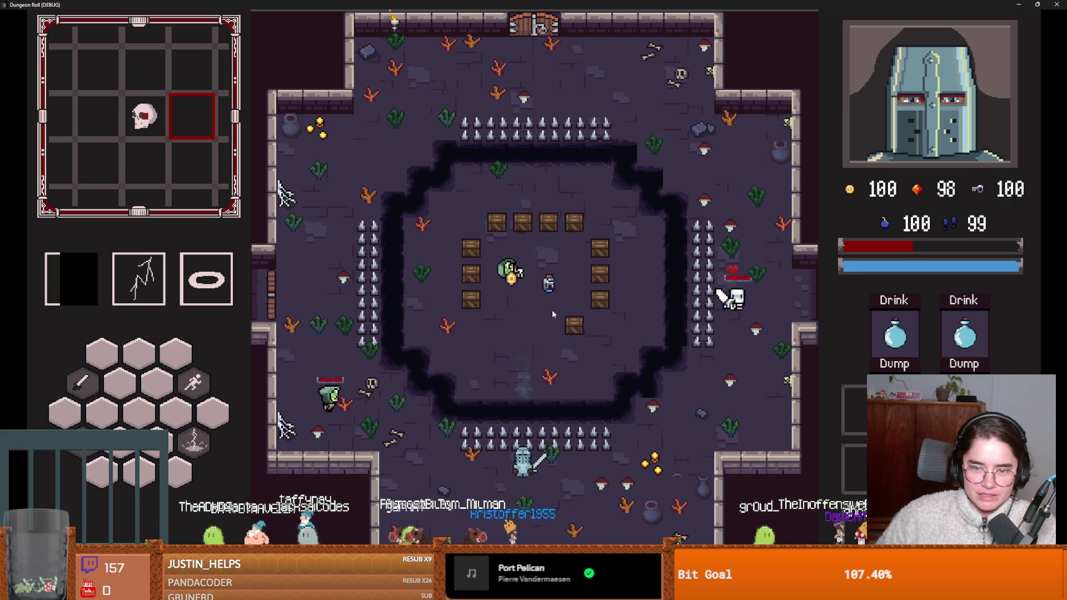
key(space)
right_click(726, 344)
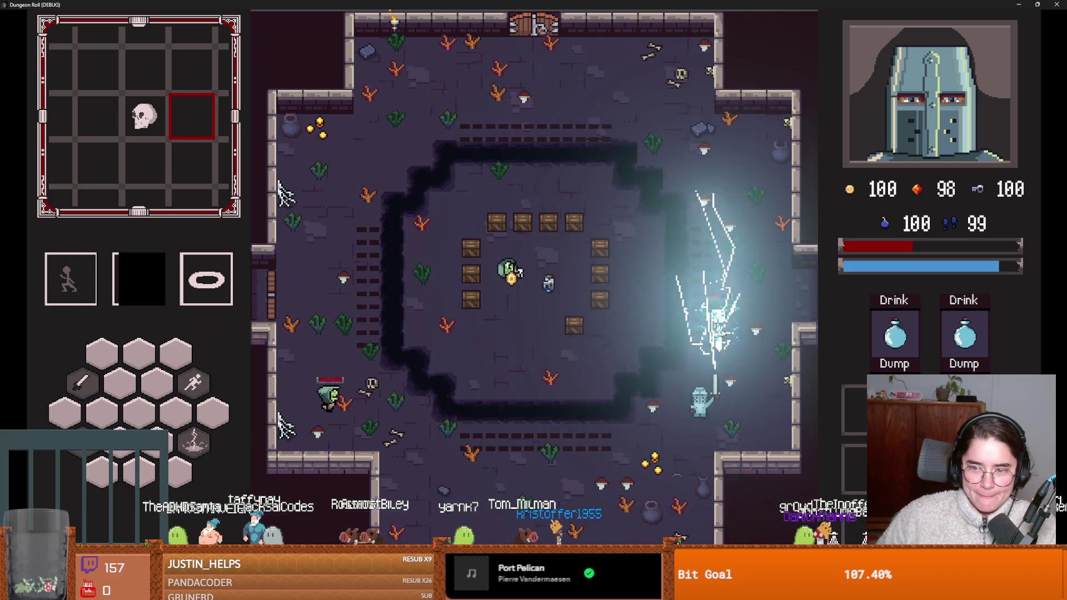
key(w)
key(d)
key(s)
key(a)
key(space)
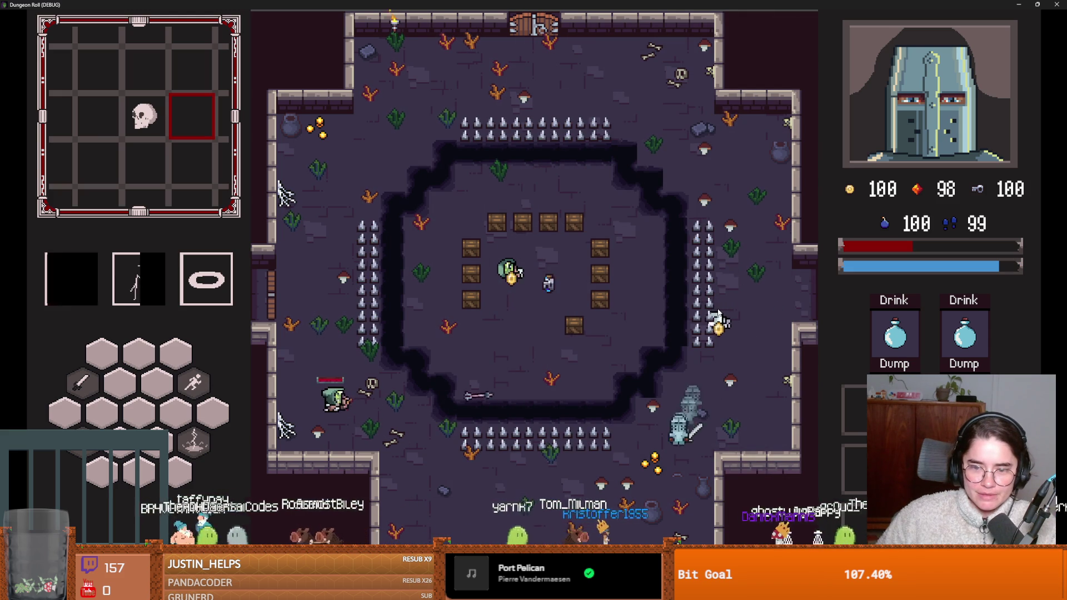
Step: Hit the goblin twice with the sword, then retreat toward the bottom
key(w)
key(a)
click(308, 394)
click(308, 392)
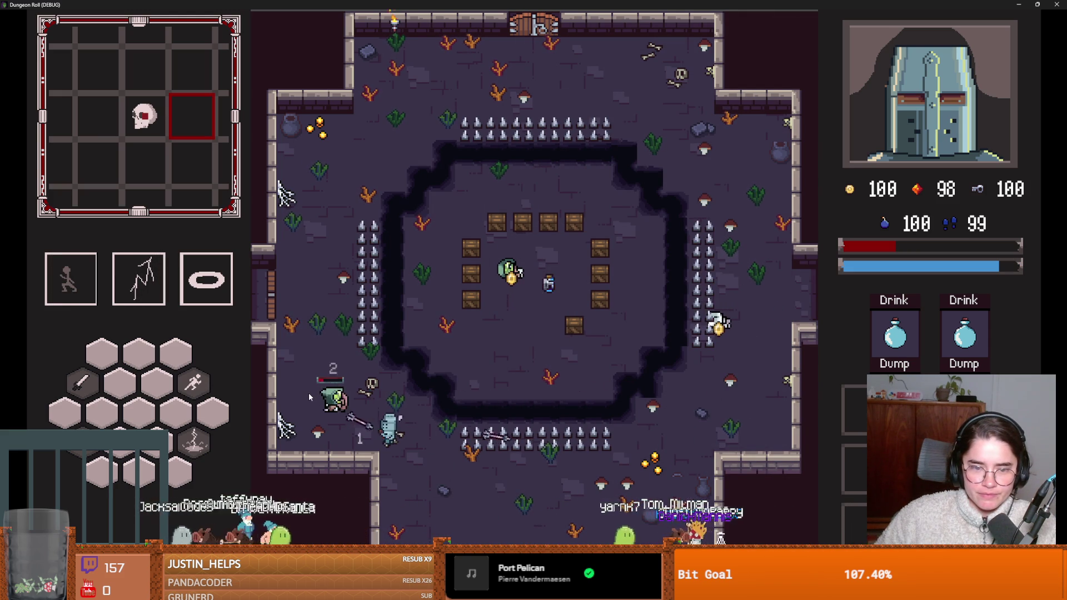
key(a)
key(s)
key(d)
Step: Leave the arena through the east door, walk back in, and shrink the game window
key(d)
key(space)
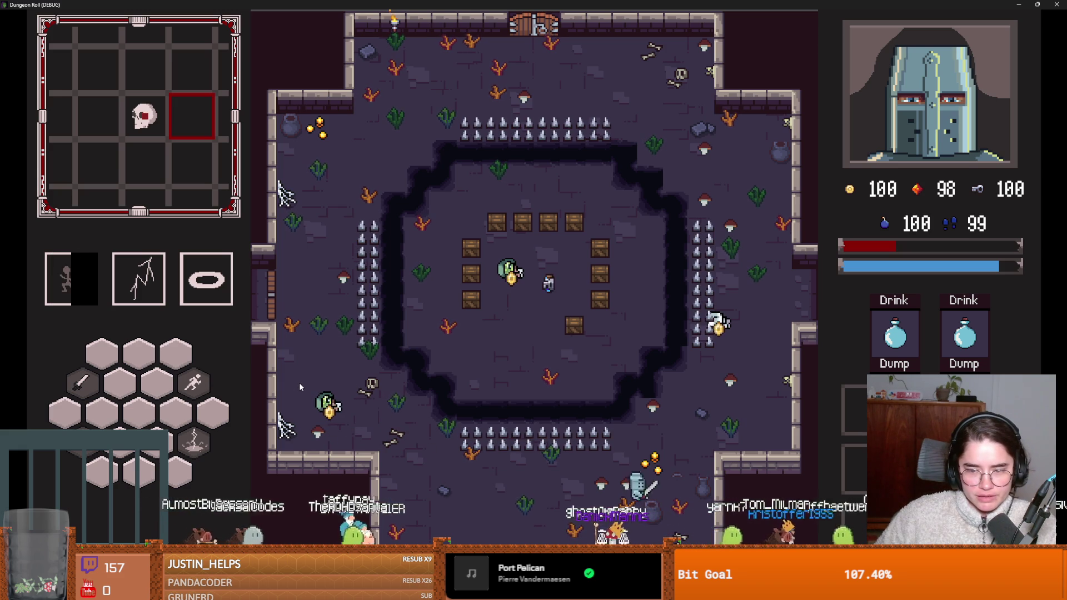
key(w)
key(d)
key(w)
key(d)
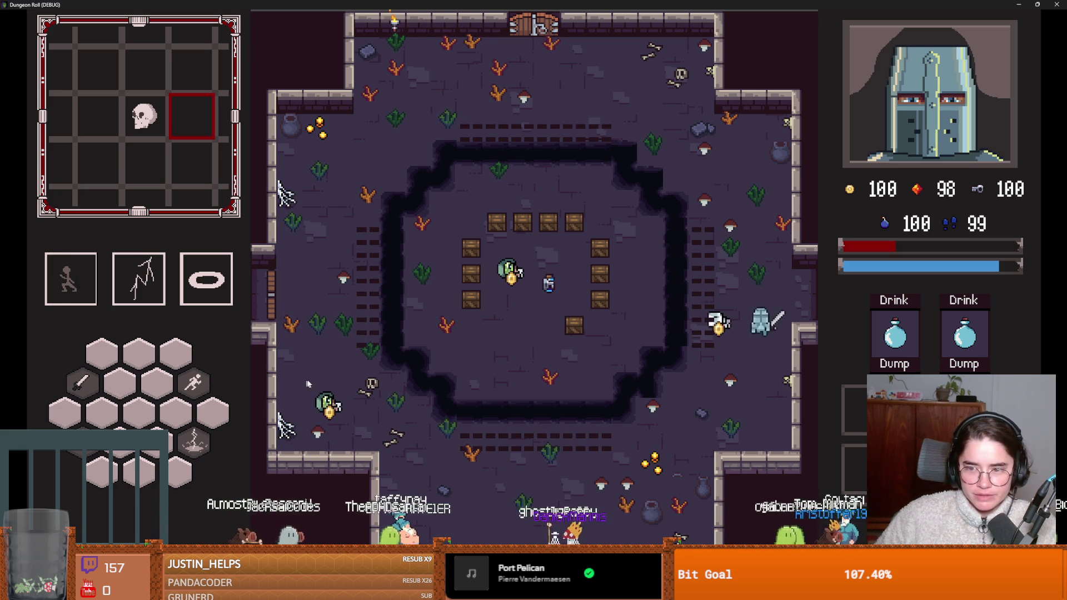
key(a)
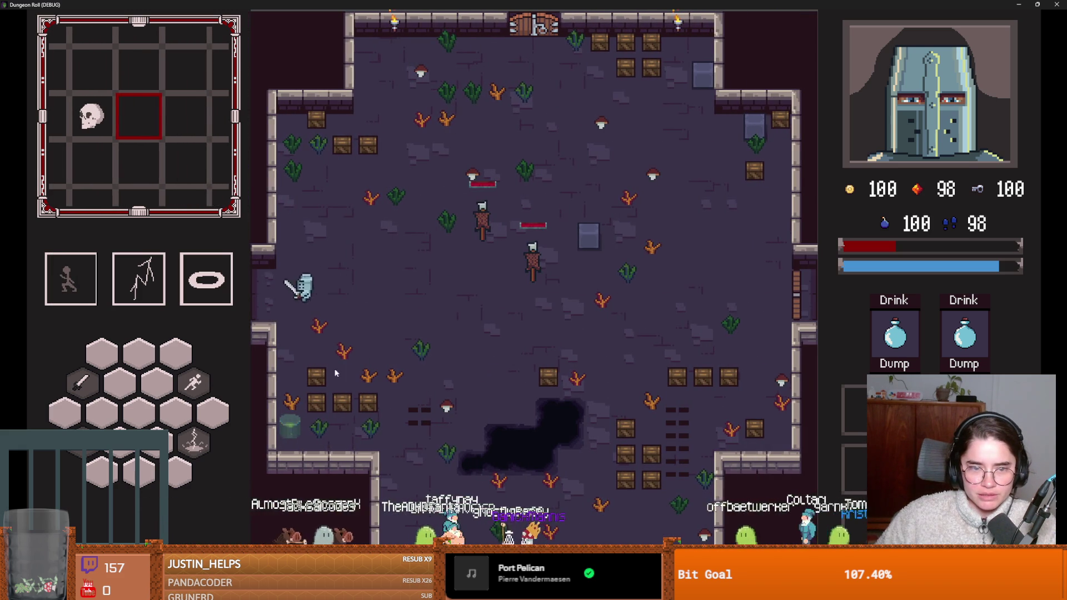
key(d)
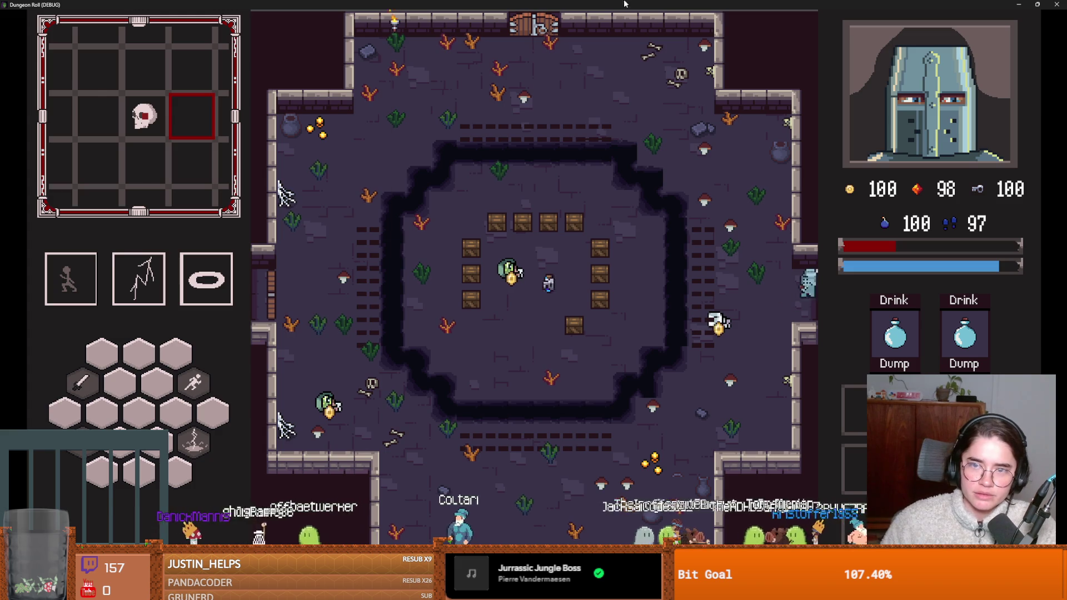
key(super+Down)
Step: Close the game, place the caret on the add_child line, and widen the Scene dock
click(733, 199)
key(ctrl+s)
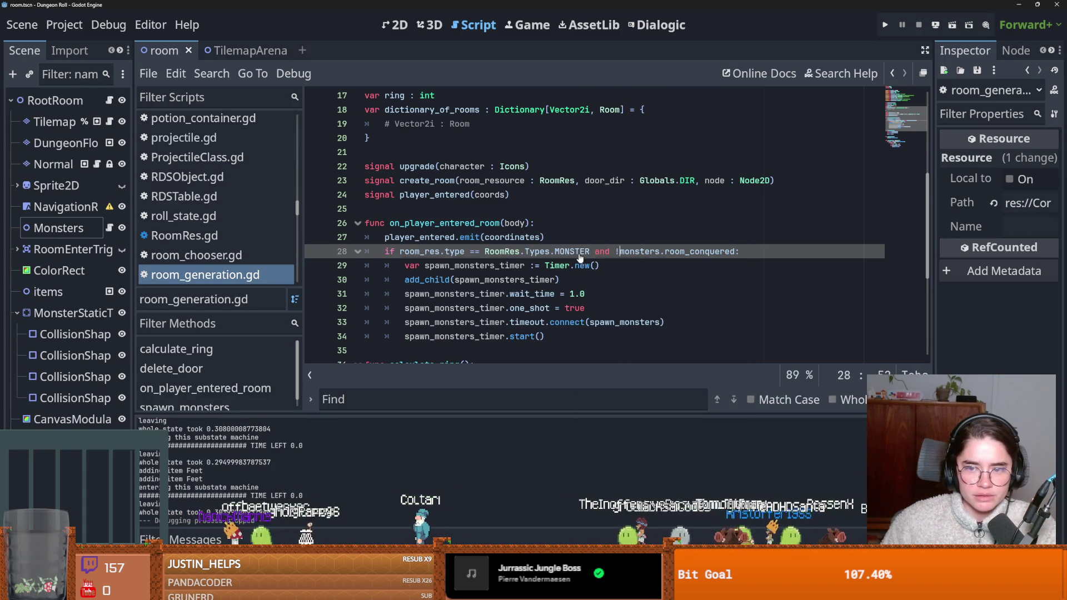
scroll(498, 292, down, 1)
click(440, 237)
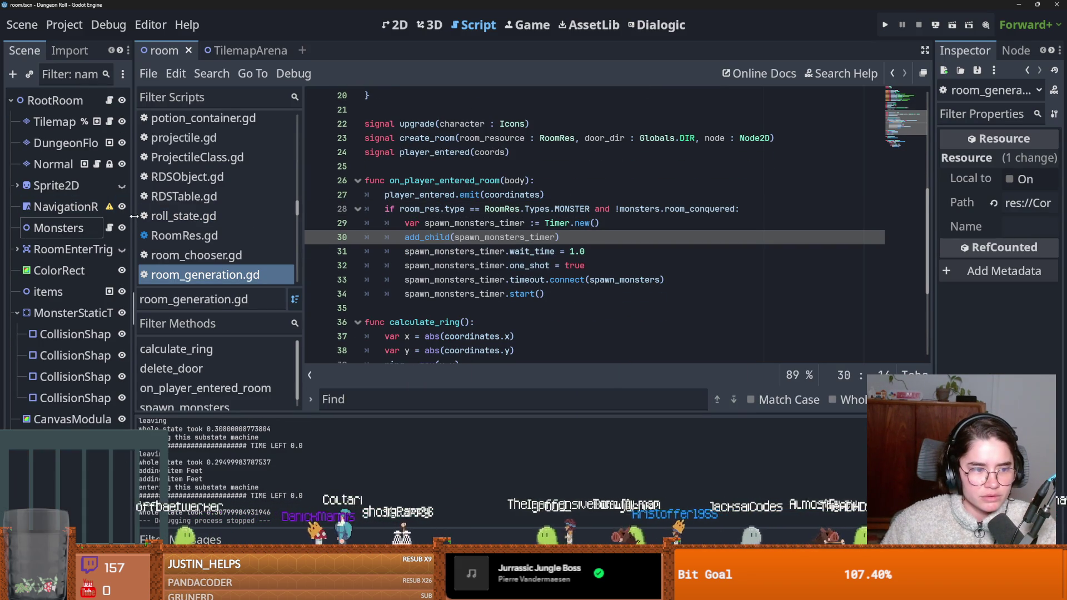
drag(134, 216, 264, 242)
key(ctrl+s)
Step: Select line 14 'var room_conquered = false' in monsters.gd, then narrow the script list and scroll to _ready
click(239, 228)
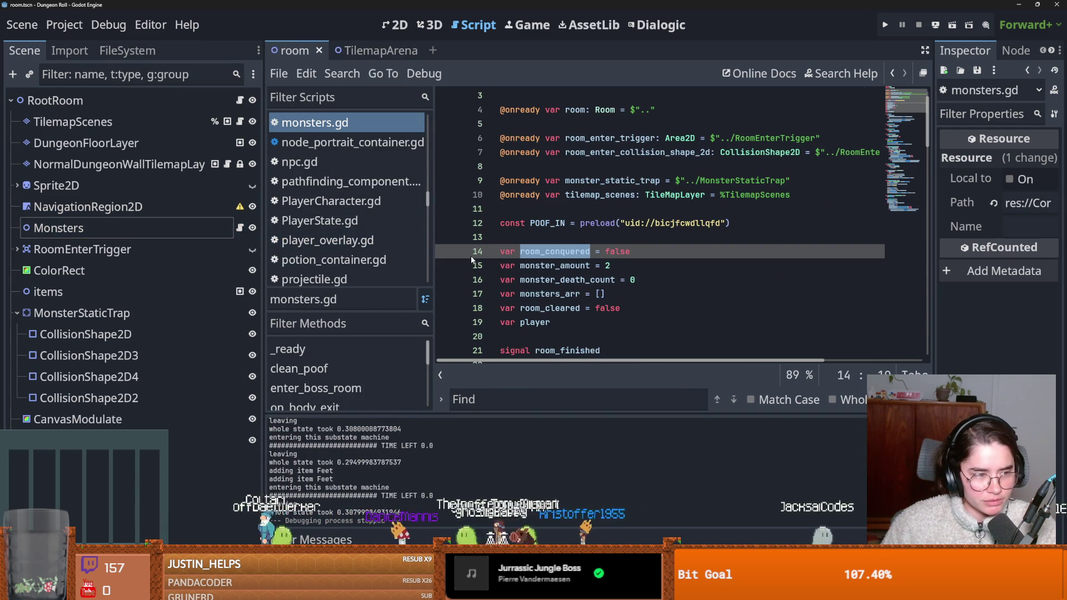
triple_click(554, 251)
key(ctrl+s)
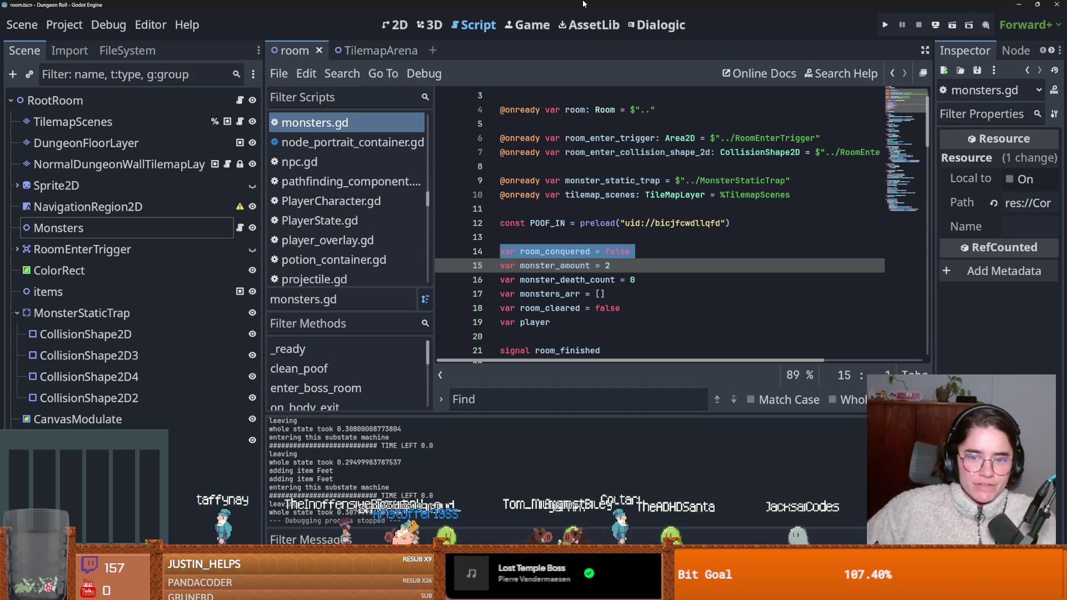
click(597, 251)
key(ctrl+s)
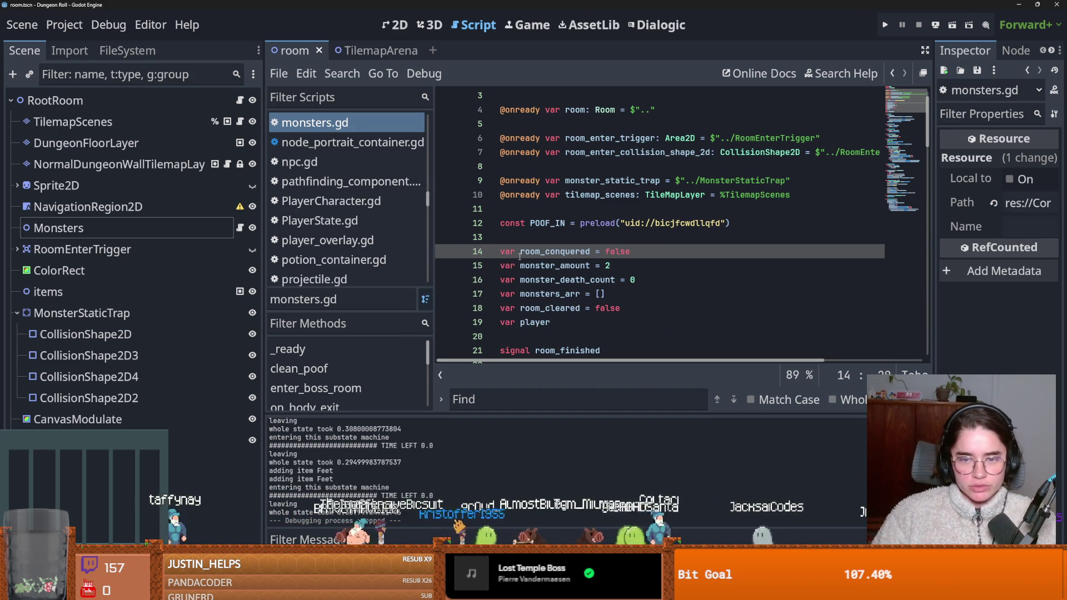
drag(434, 240, 361, 240)
key(ctrl+s)
scroll(506, 230, down, 5)
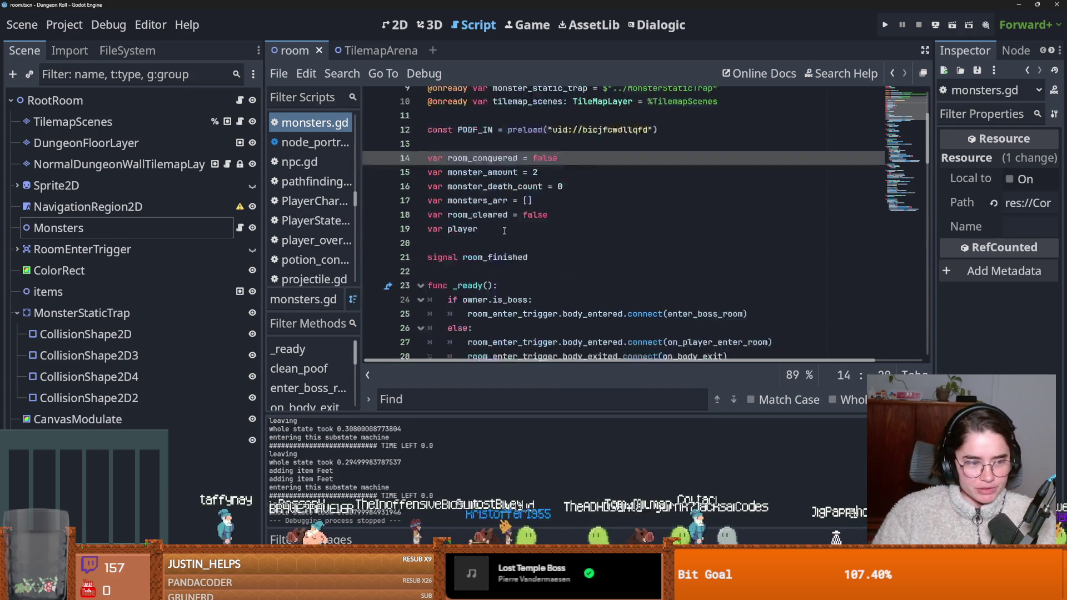
key(ctrl+s)
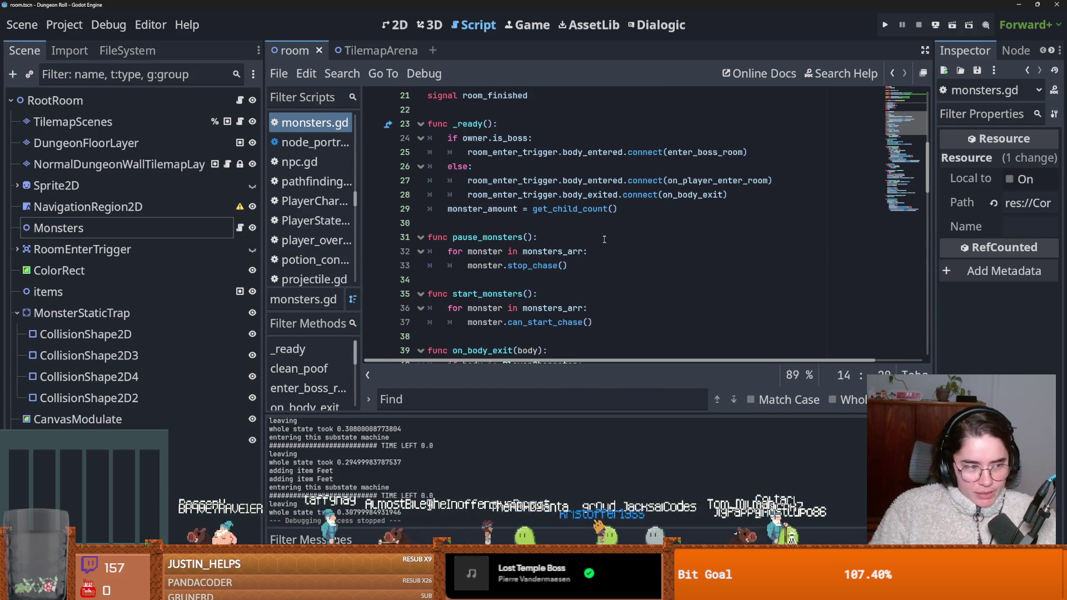
key(ctrl+s)
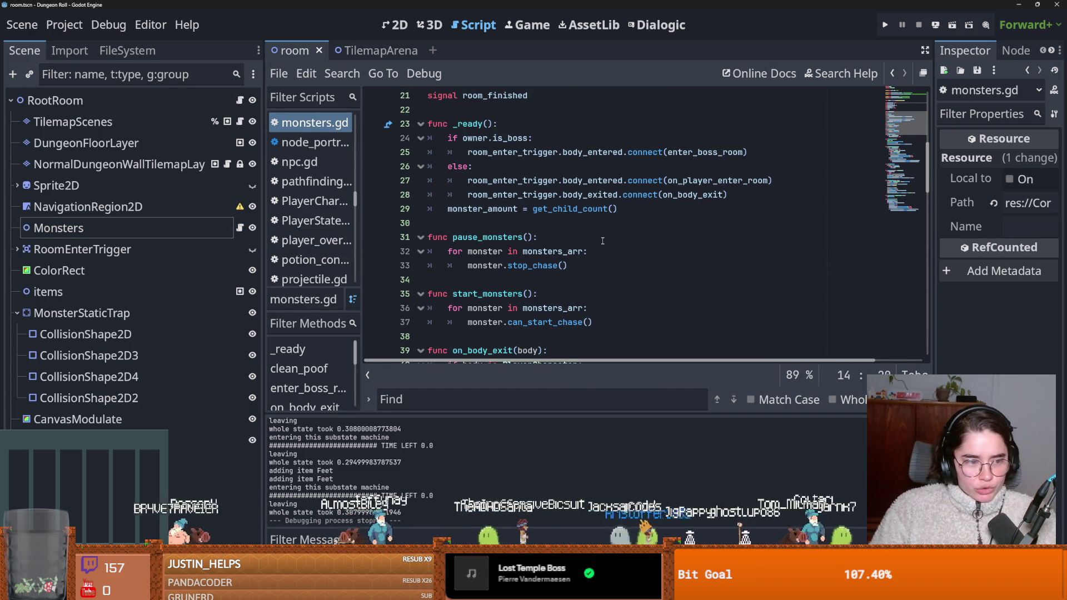
key(ctrl+s)
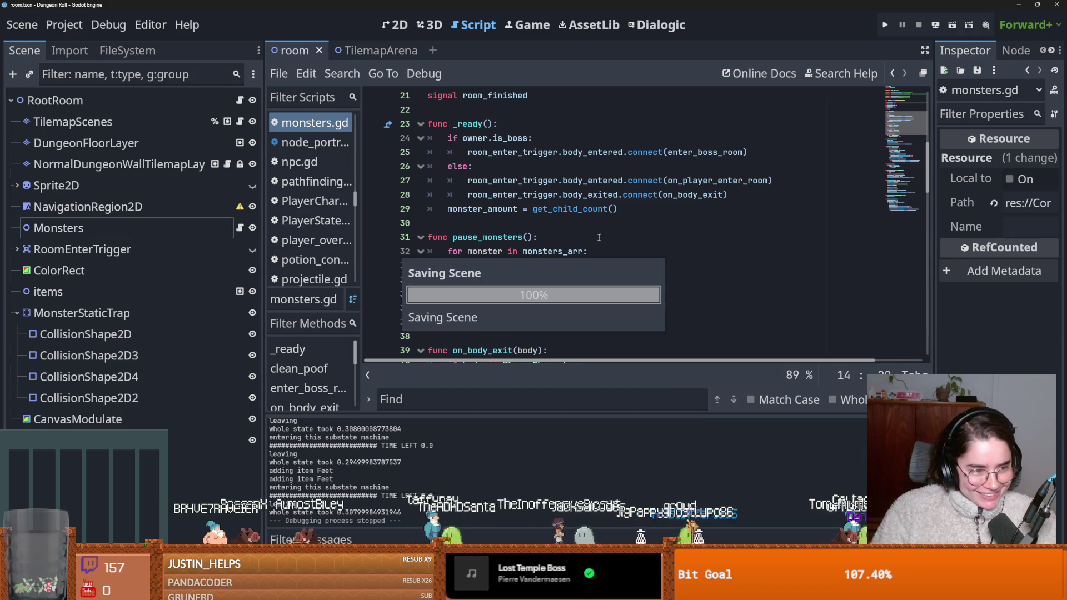
click(532, 230)
click(533, 223)
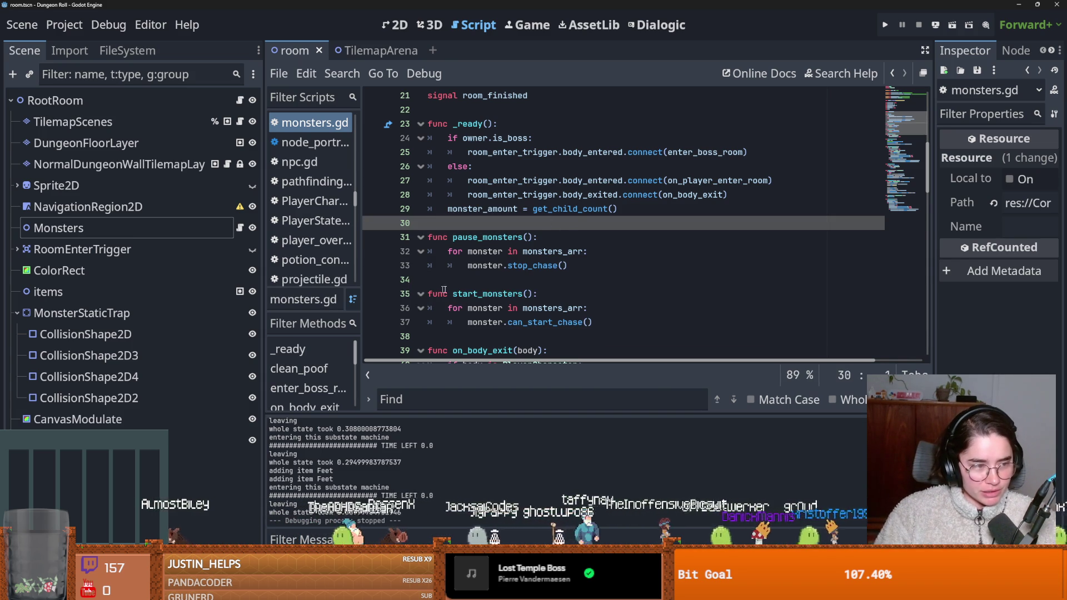
key(ctrl+s)
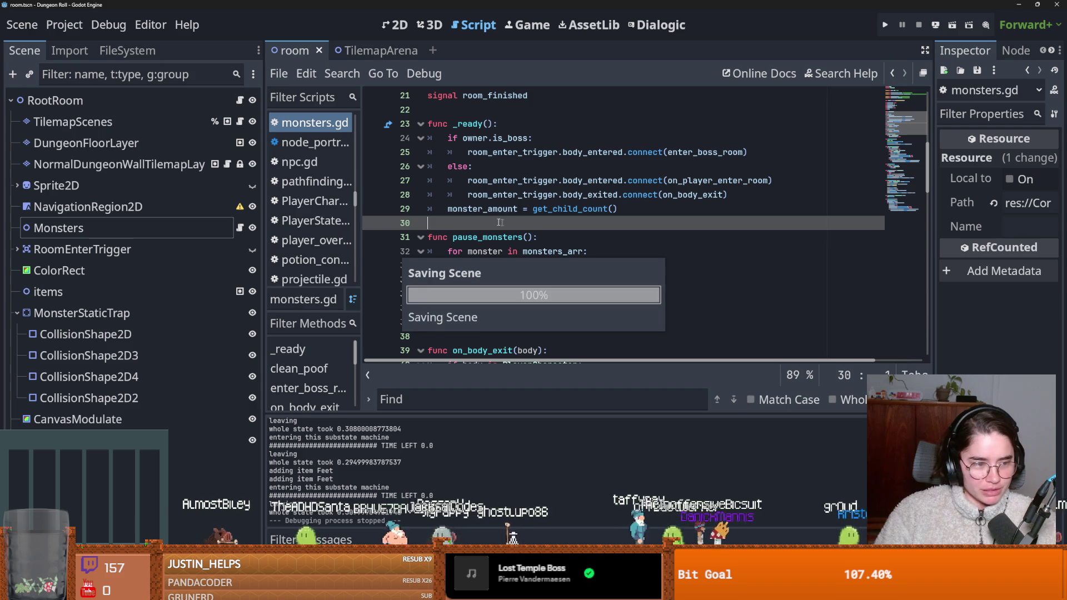
key(ctrl+s)
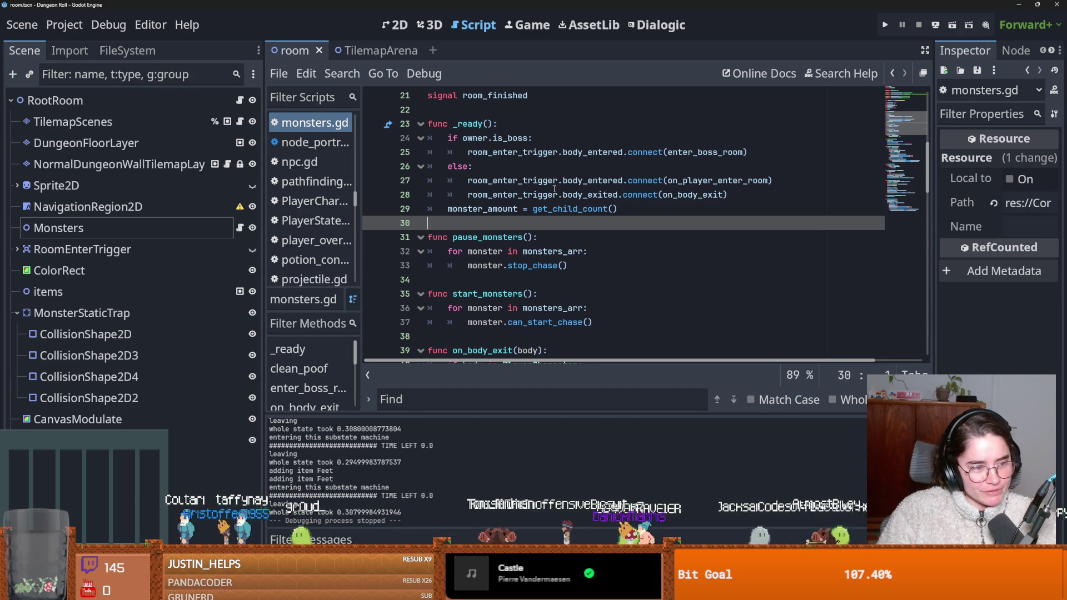
click(573, 242)
key(ctrl+s)
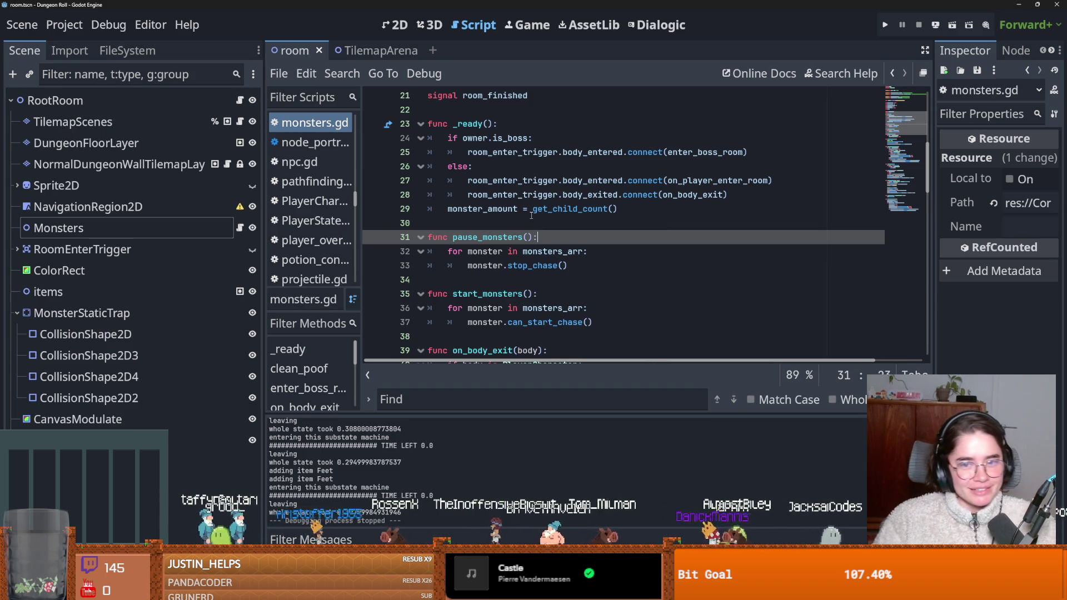
key(ctrl+s)
click(530, 224)
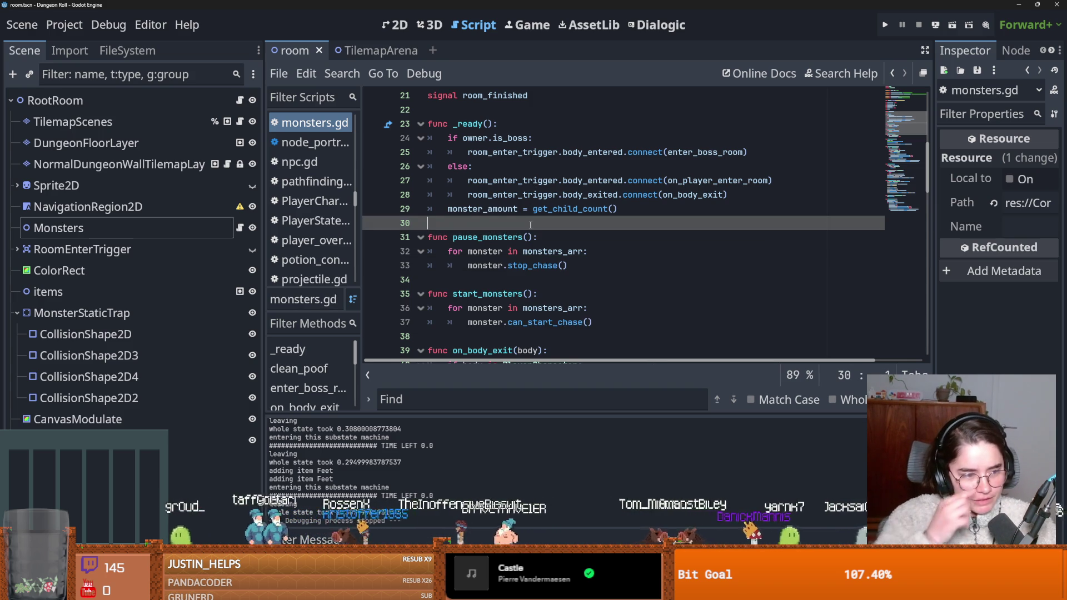